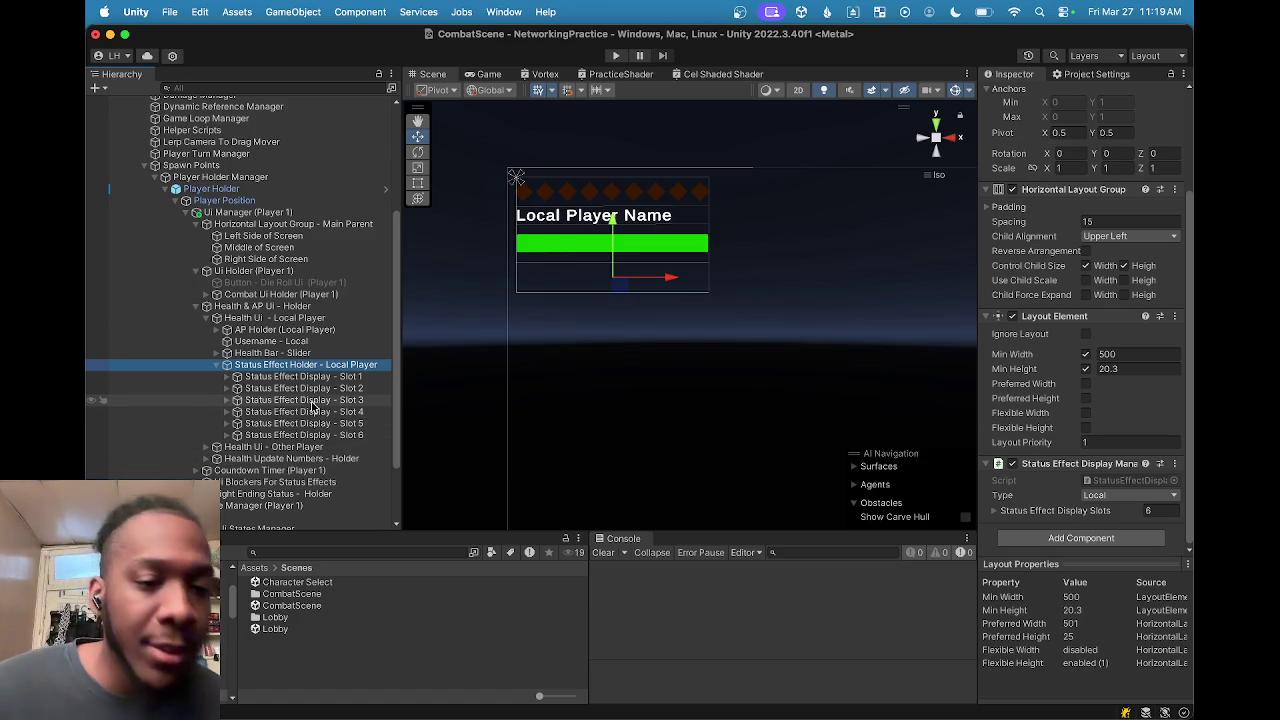
# Step: Inspect the other player's health UI and frame the Health & AP Ui holder in the scene
pyautogui.scroll(-2, 280, 425)
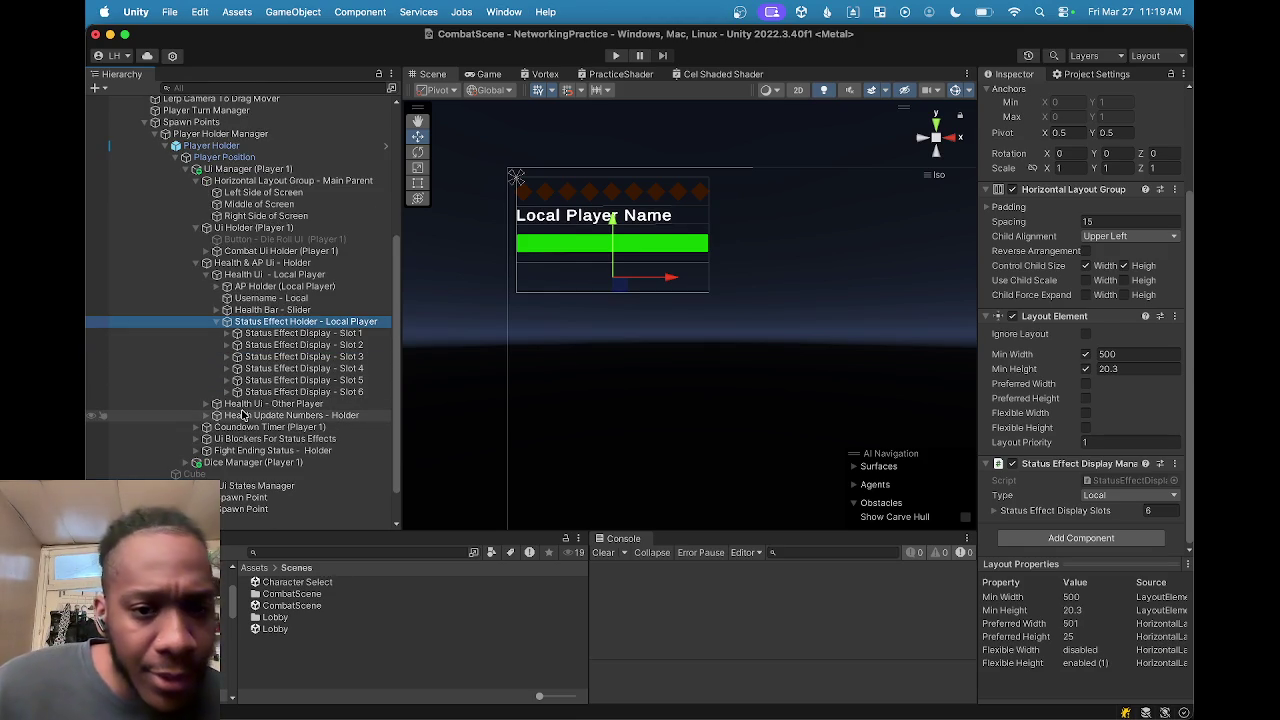
pyautogui.click(254, 406)
pyautogui.moveTo(611, 335)
pyautogui.mouseDown()
pyautogui.moveTo(449, 223)
pyautogui.moveTo(449, 248)
pyautogui.mouseUp()
pyautogui.click(282, 415)
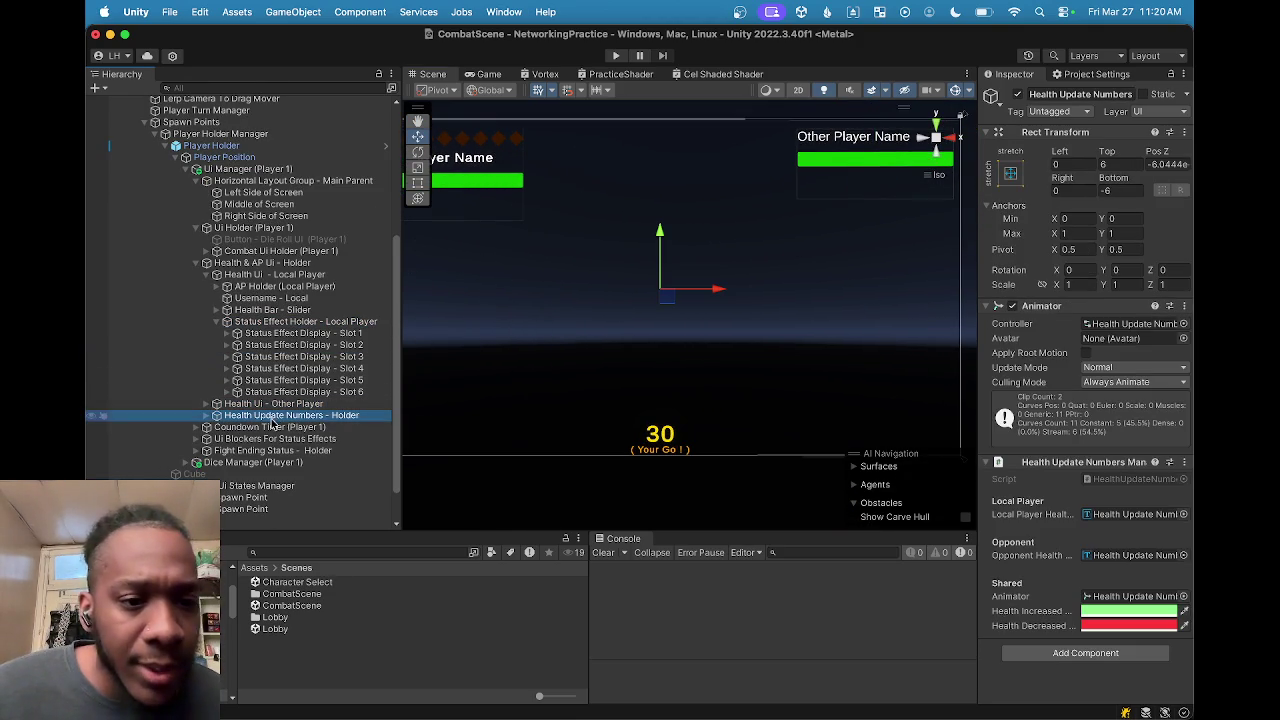
pyautogui.click(229, 264)
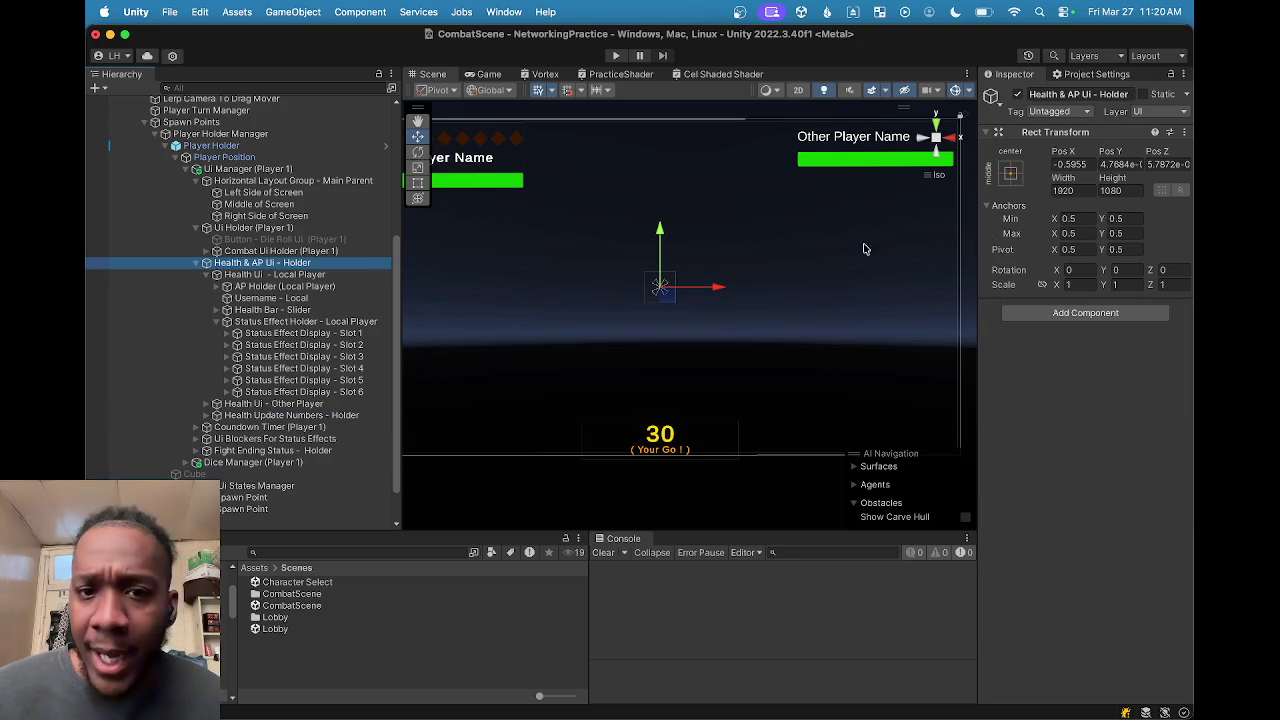
pyautogui.press('f')
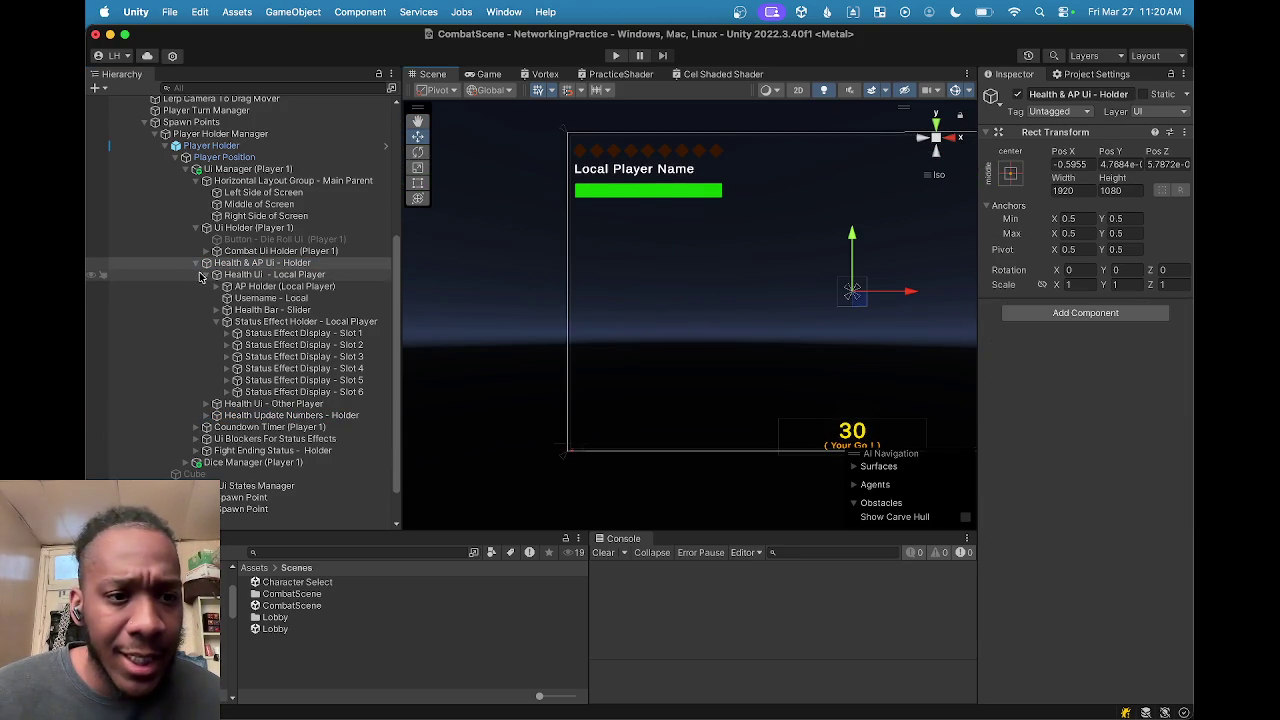
# Step: Collapse the six status slots and select AP Holder through Status Effect Holder together
pyautogui.click(215, 275)
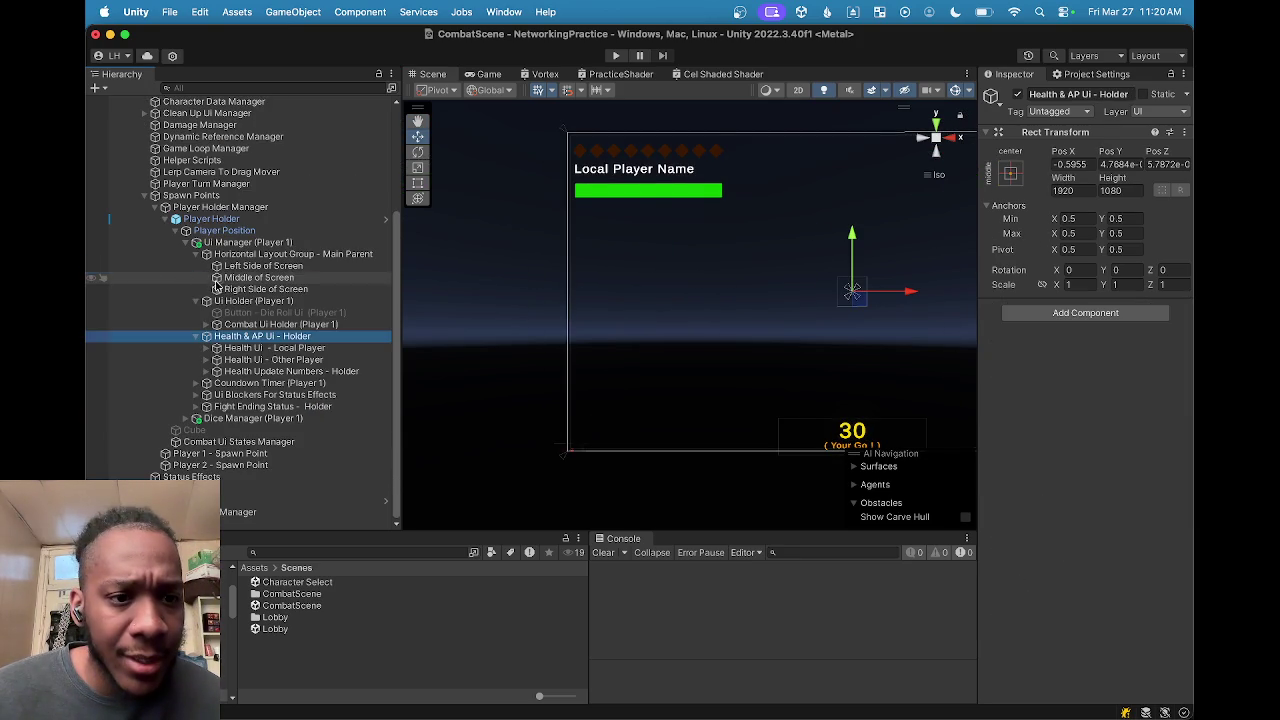
pyautogui.click(197, 337)
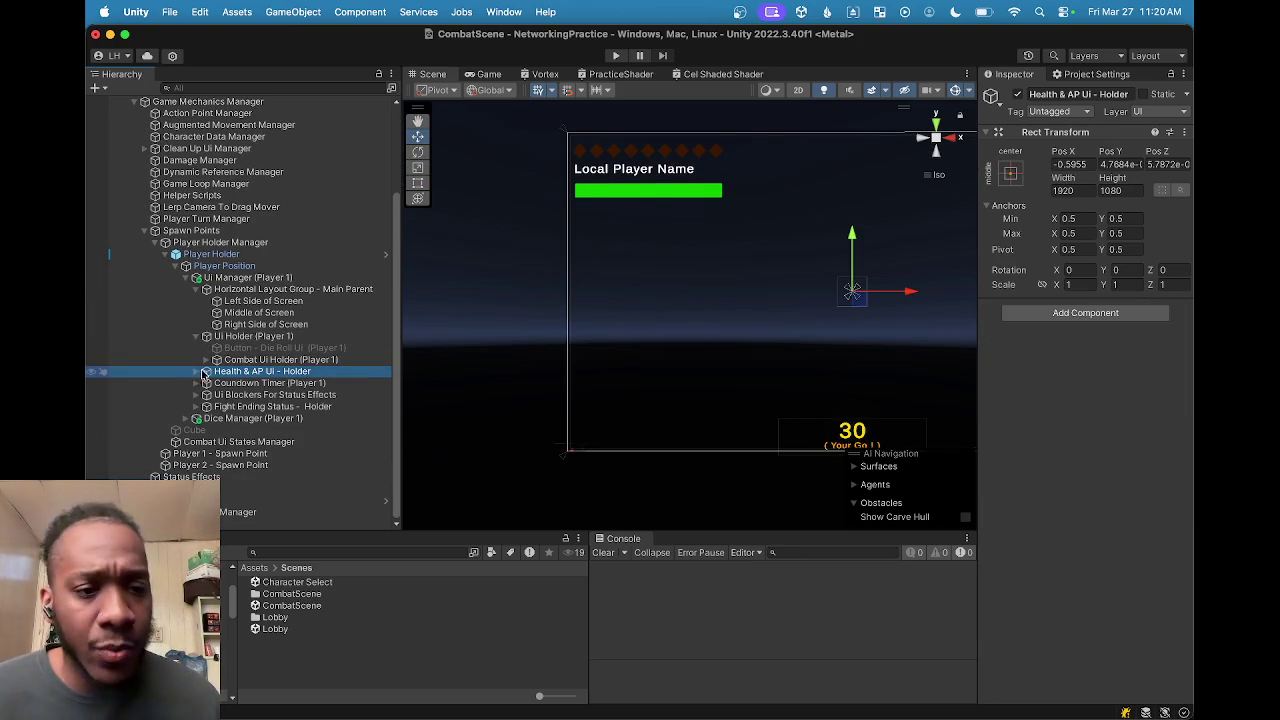
pyautogui.click(195, 373)
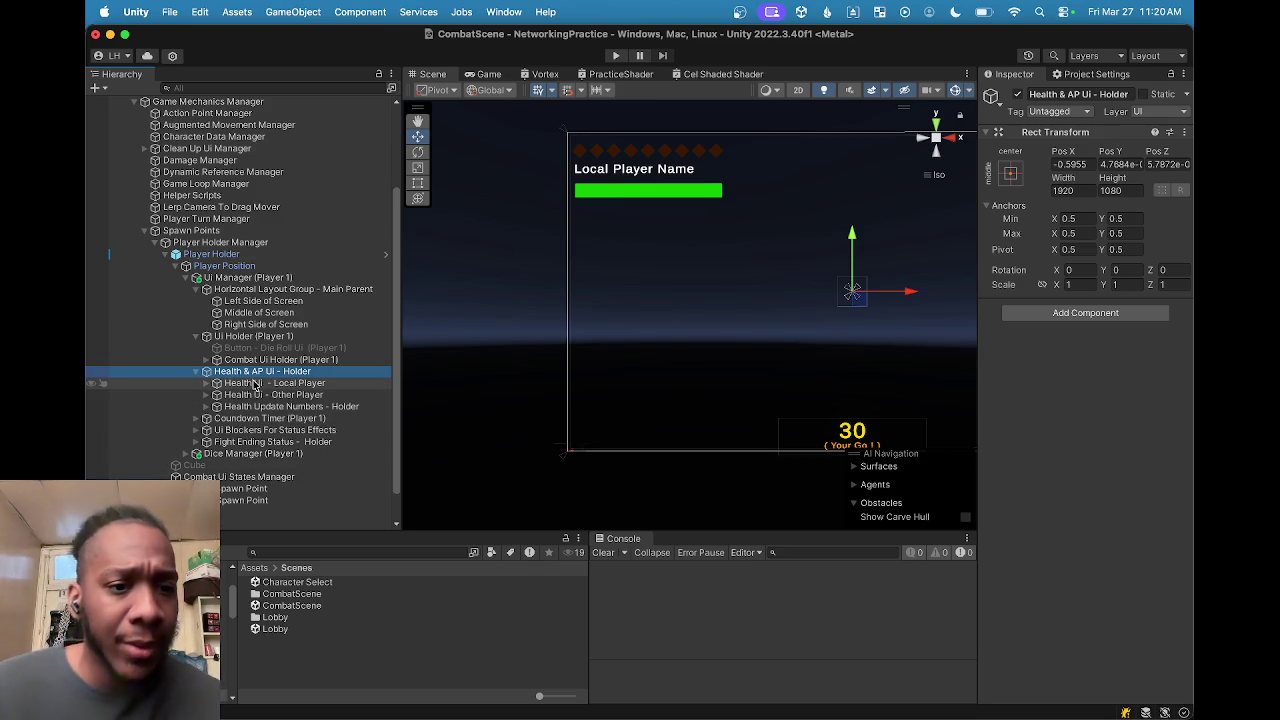
pyautogui.click(216, 386)
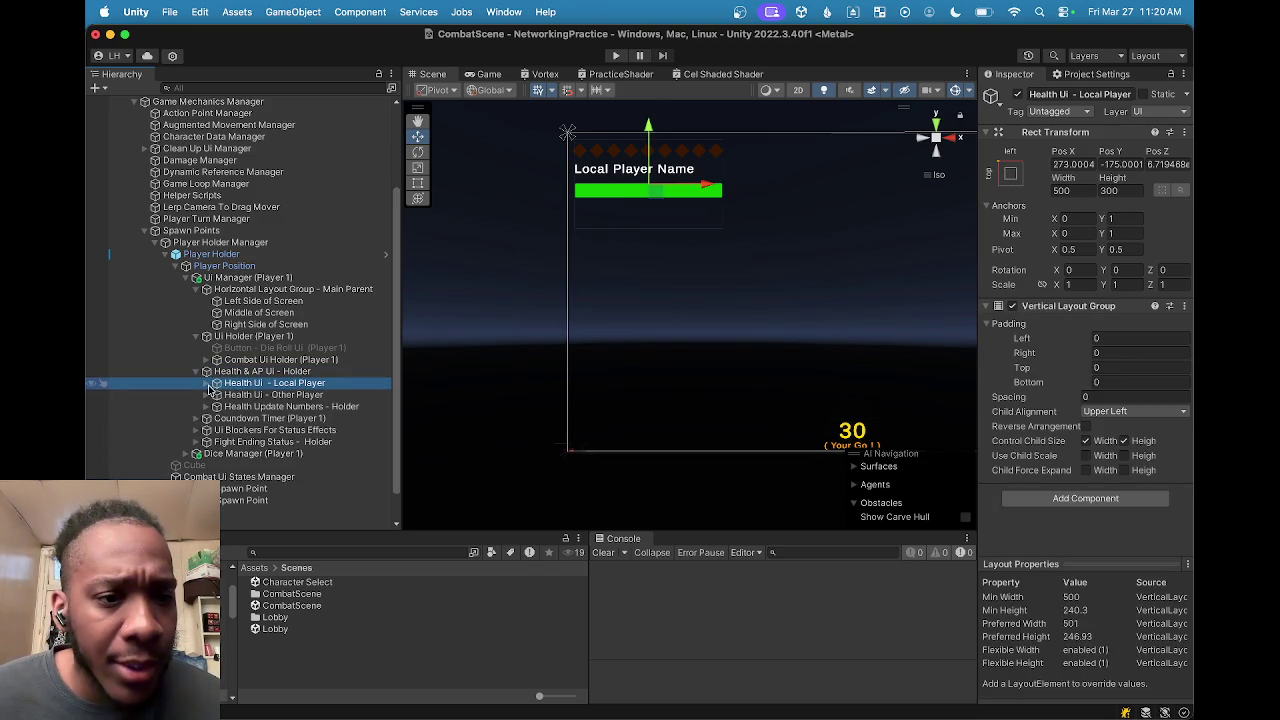
pyautogui.click(206, 384)
pyautogui.click(270, 395)
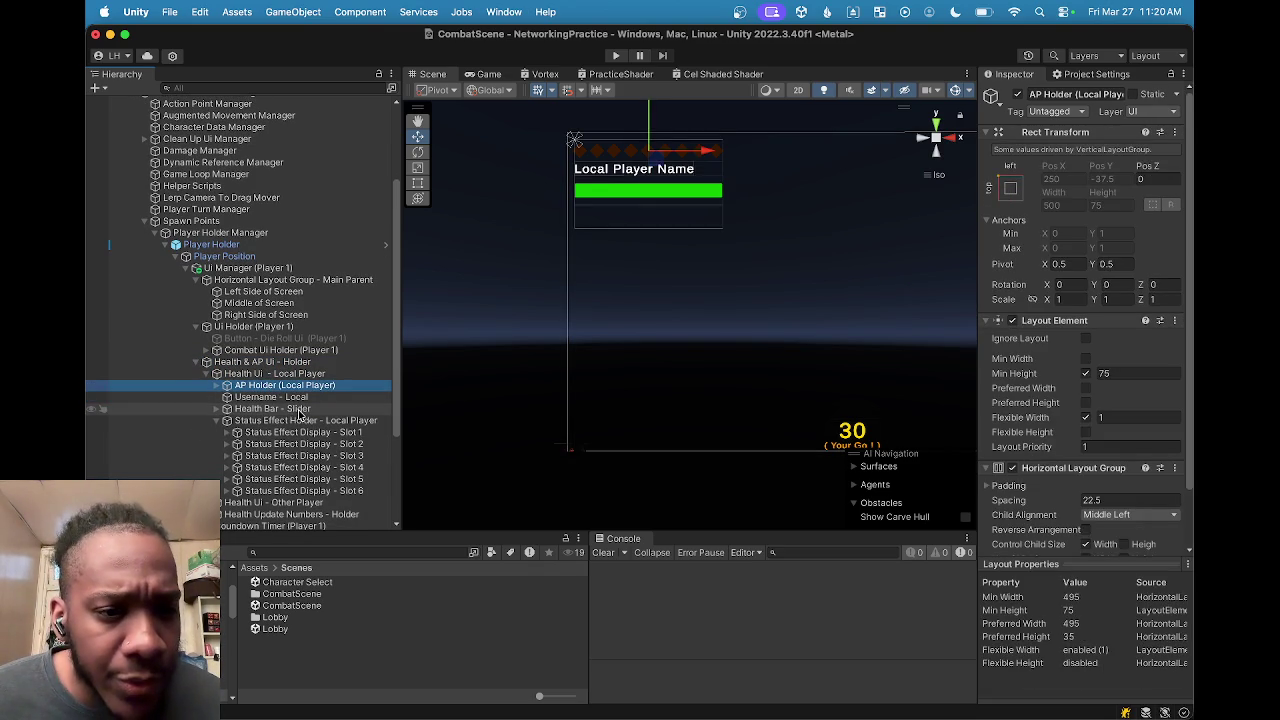
pyautogui.scroll(-1, 300, 415)
pyautogui.click(216, 419)
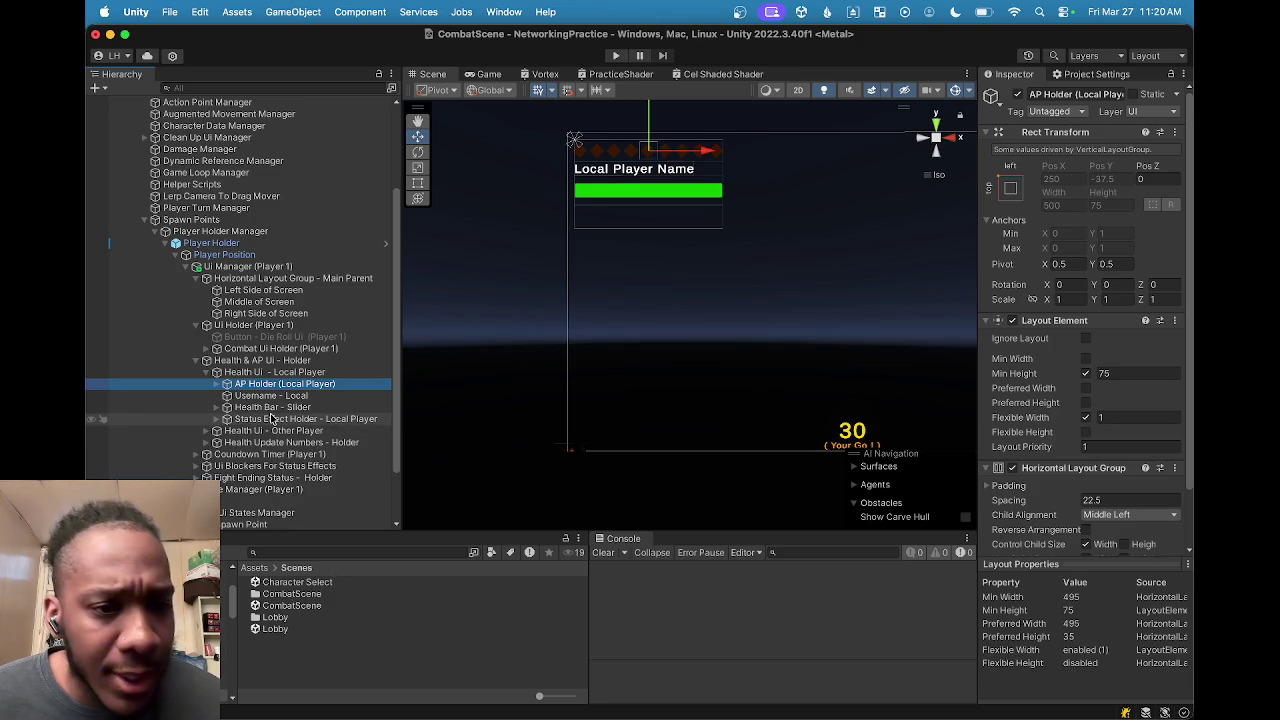
pyautogui.keyDown('shift'); pyautogui.click(272, 420); pyautogui.keyUp('shift')
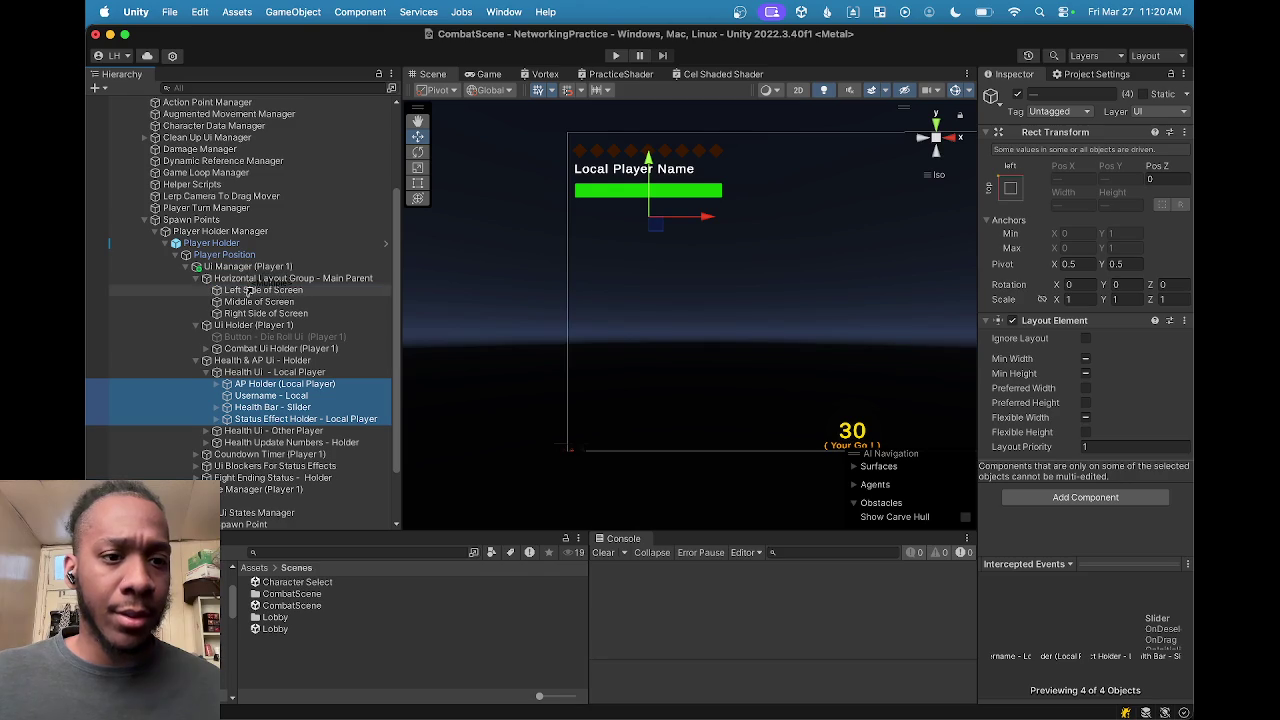
# Step: Move the AP holder, username, health bar and status effect holder under Left Side of Screen
pyautogui.moveTo(252, 290); pyautogui.dragTo(253, 291)
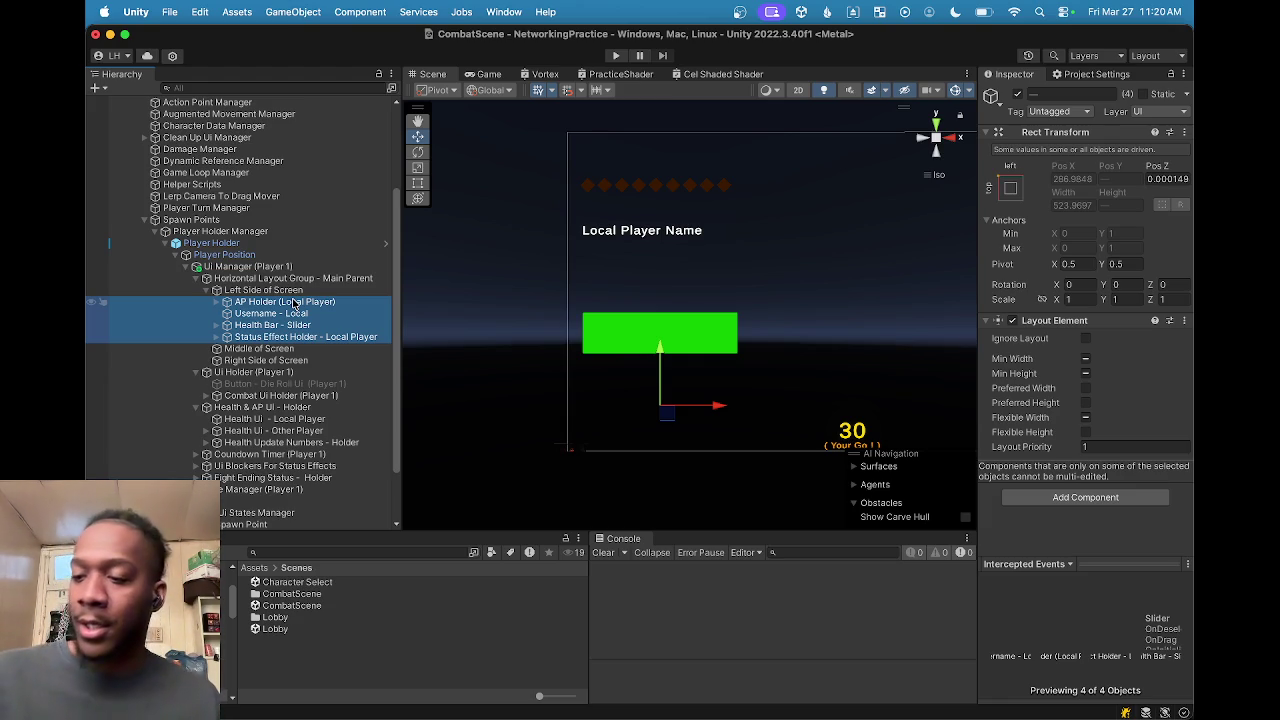
pyautogui.click(268, 291)
pyautogui.click(270, 303)
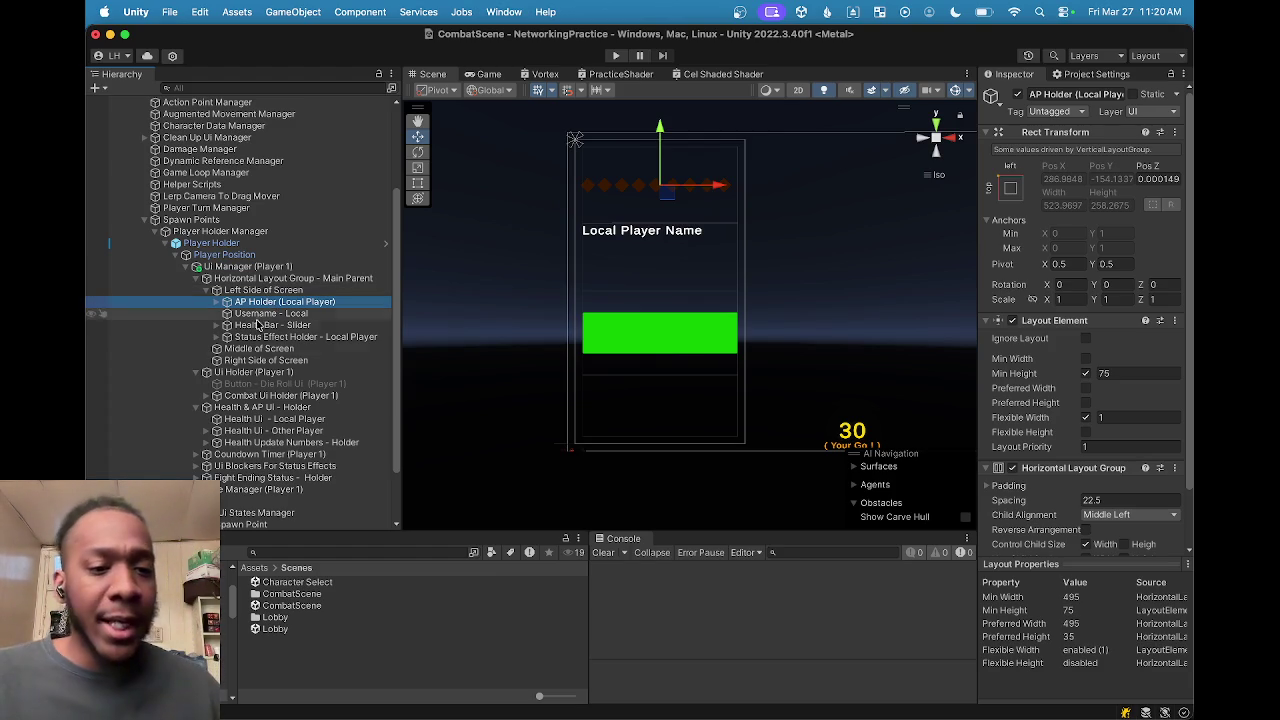
pyautogui.moveTo(840, 712)
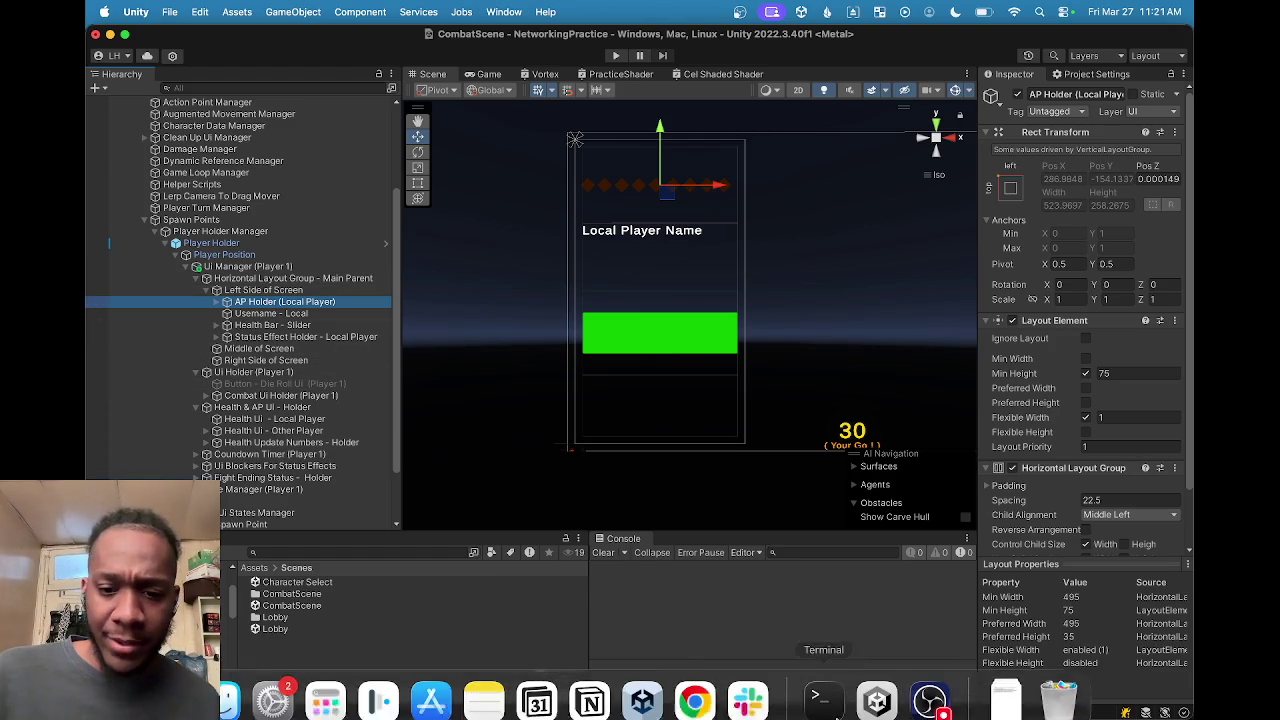
pyautogui.click(930, 690)
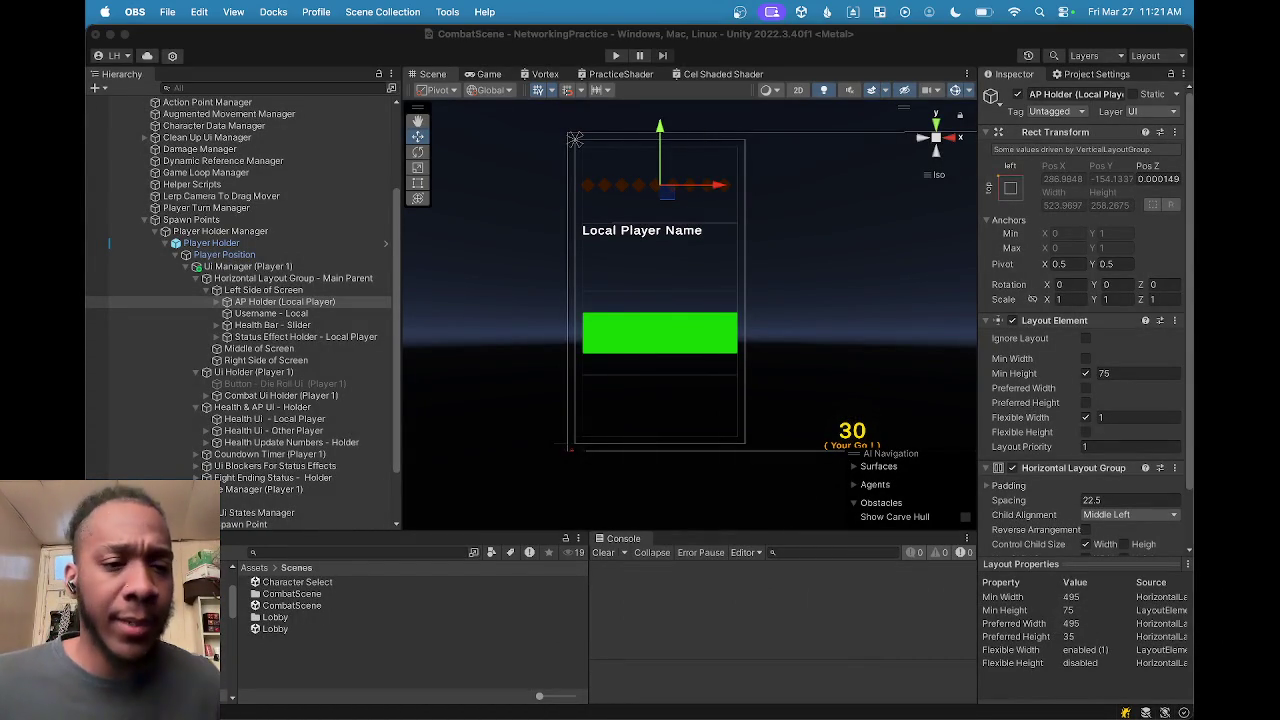
pyautogui.moveTo(836, 716)
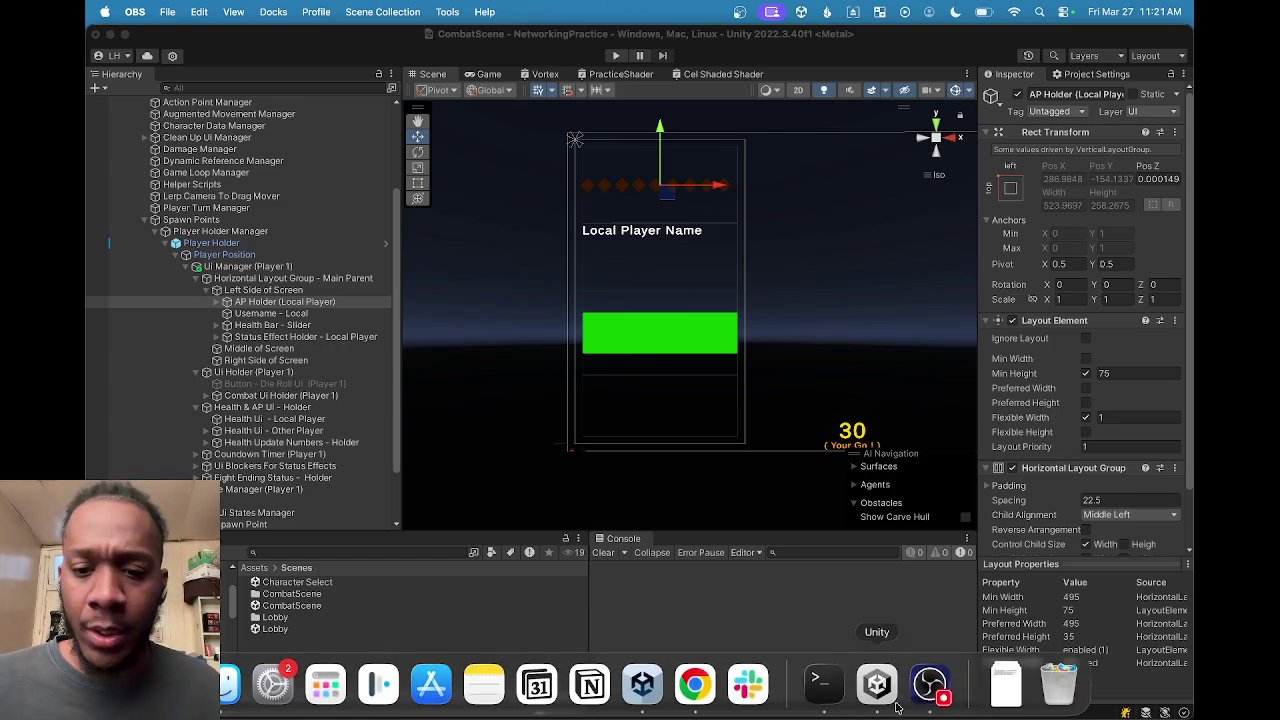
pyautogui.click(888, 702)
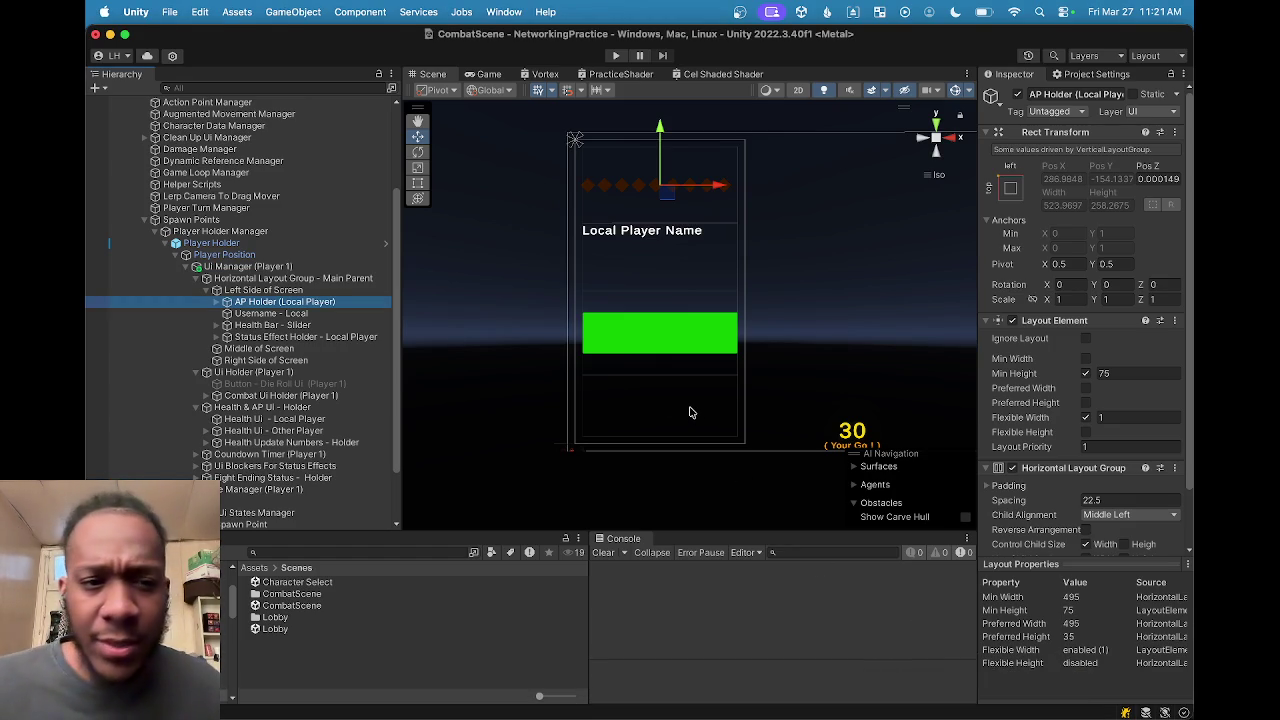
pyautogui.click(262, 290)
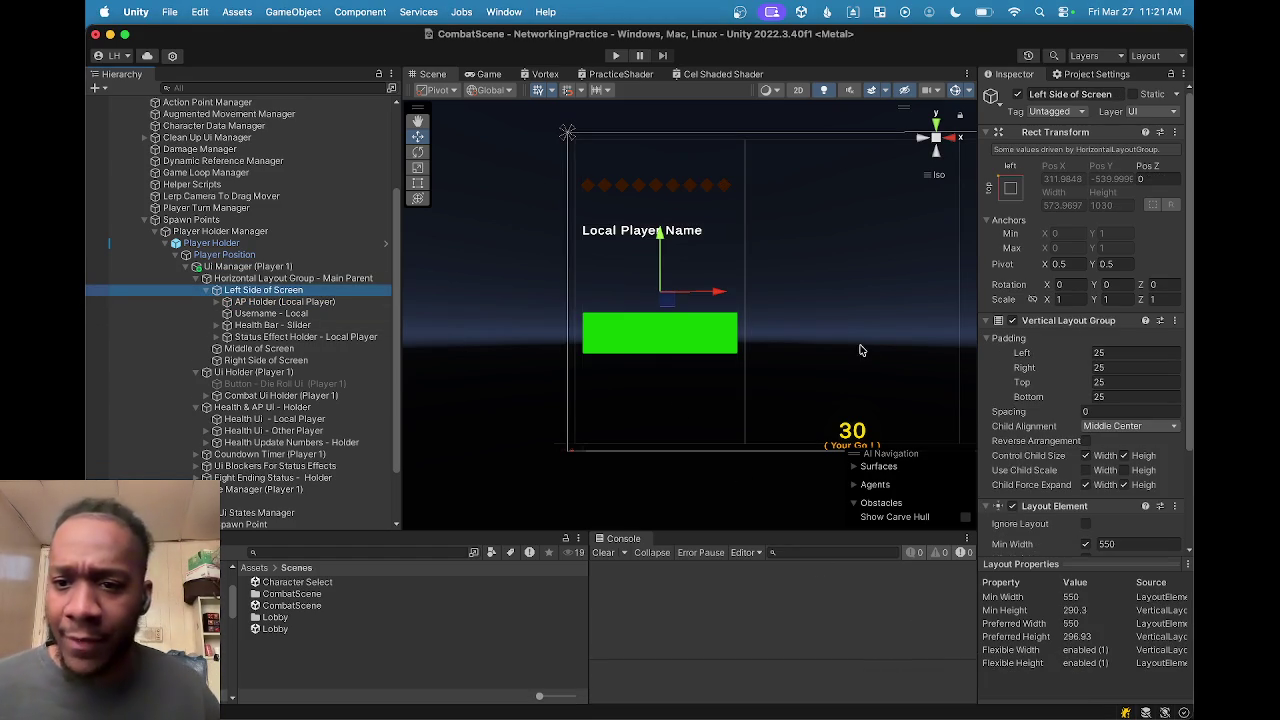
pyautogui.scroll(-2, 1040, 340)
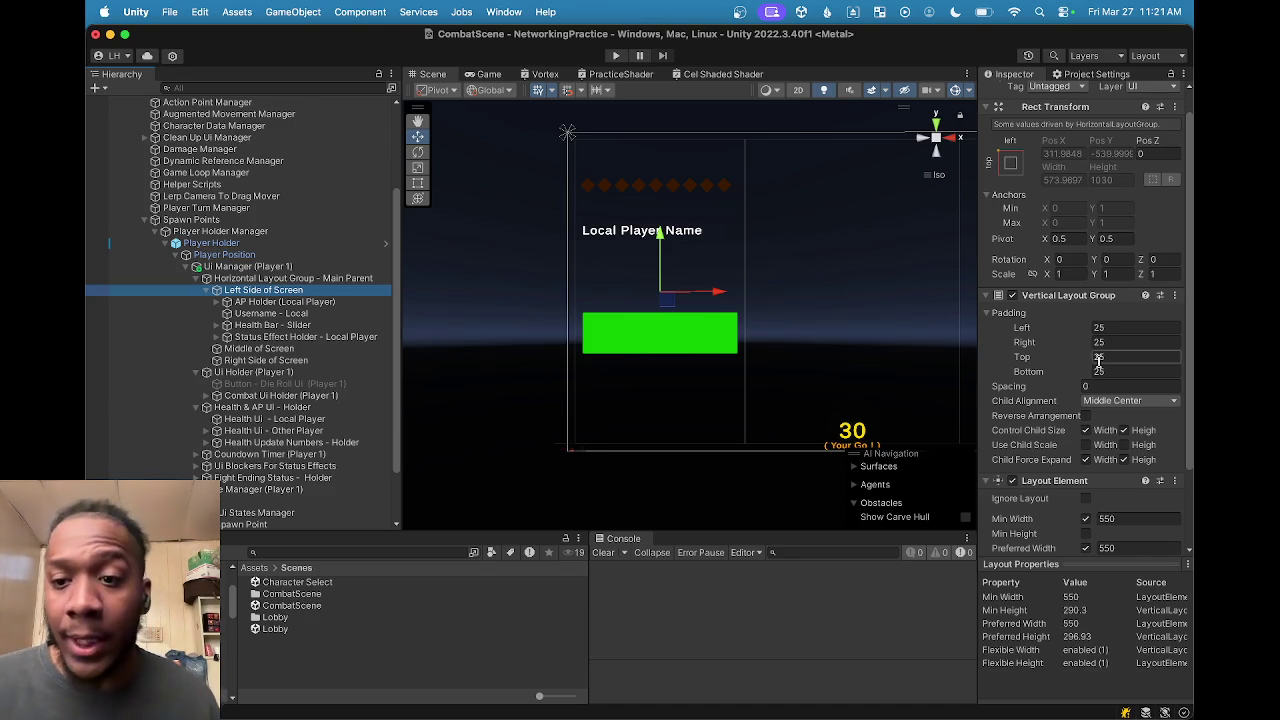
pyautogui.scroll(-1, 1098, 360)
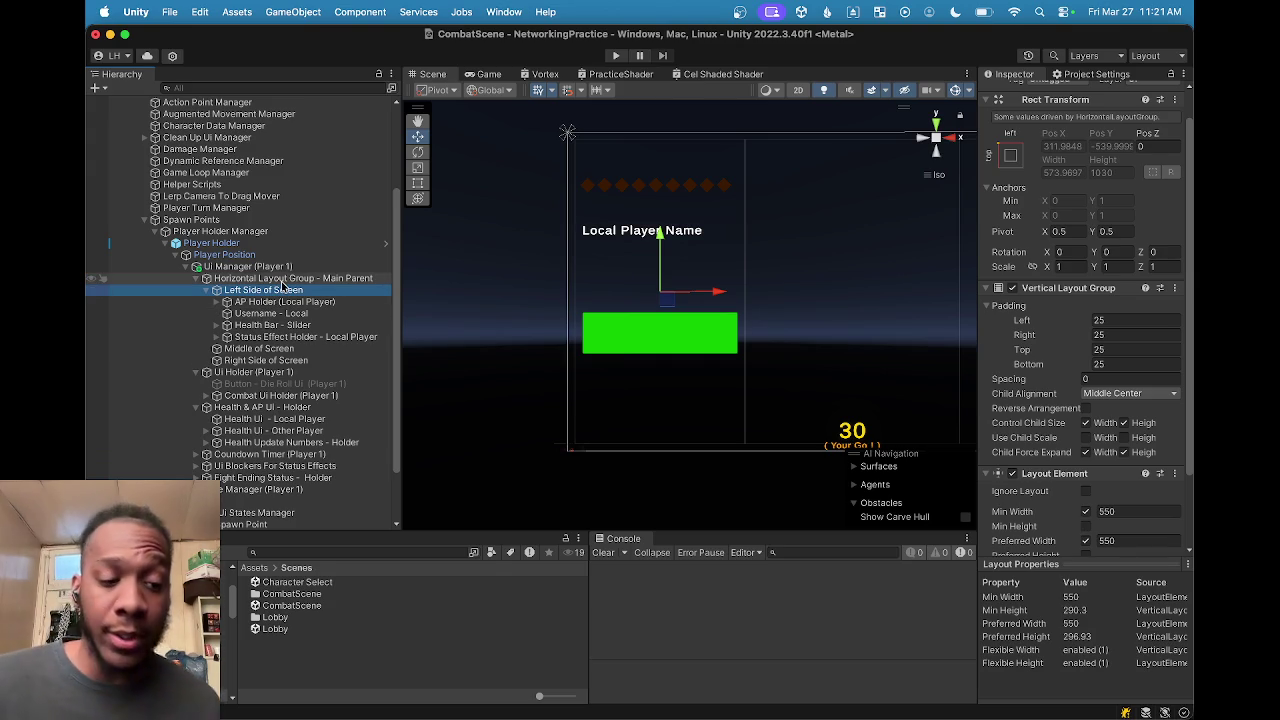
pyautogui.click(270, 326)
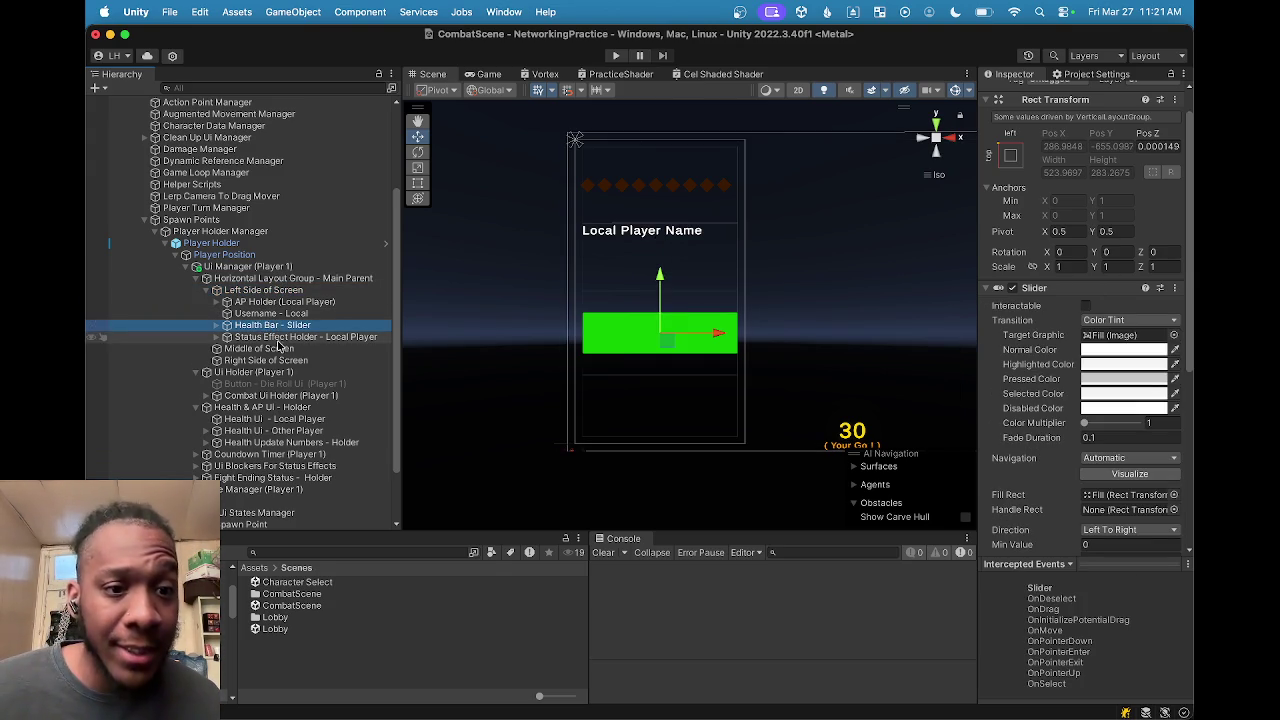
pyautogui.click(284, 340)
pyautogui.scroll(-2, 1170, 400)
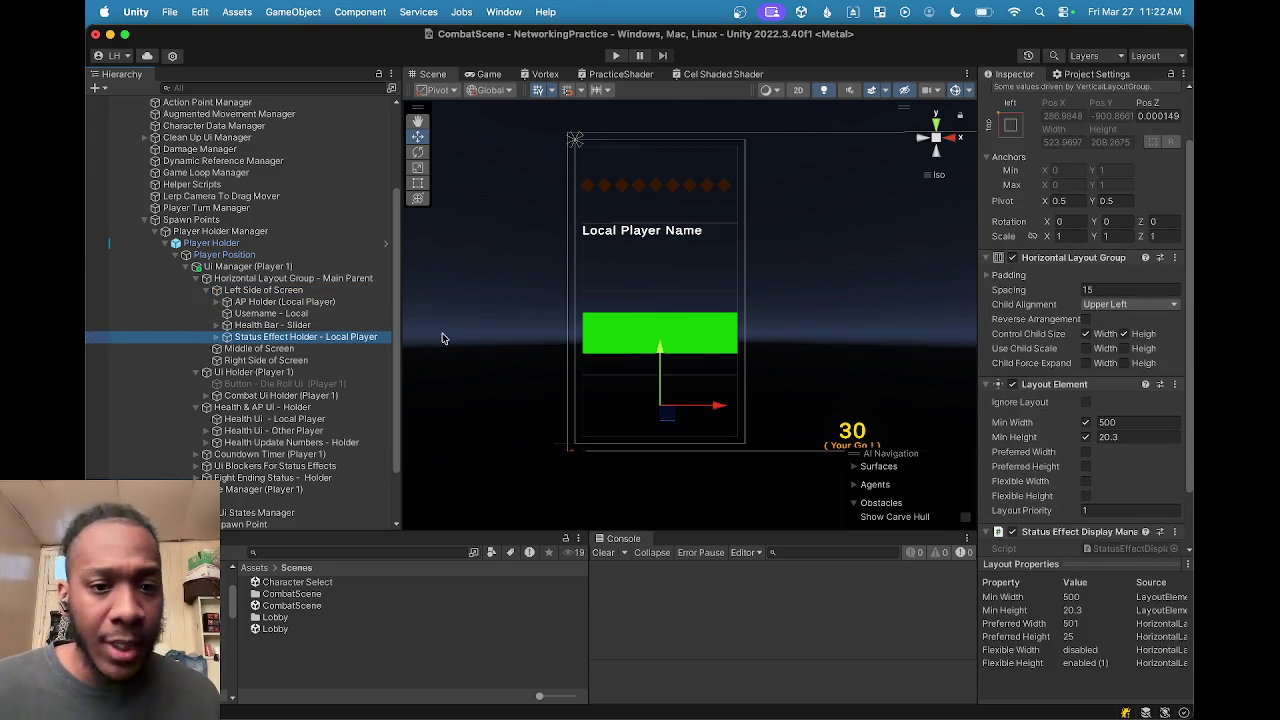
pyautogui.click(333, 280)
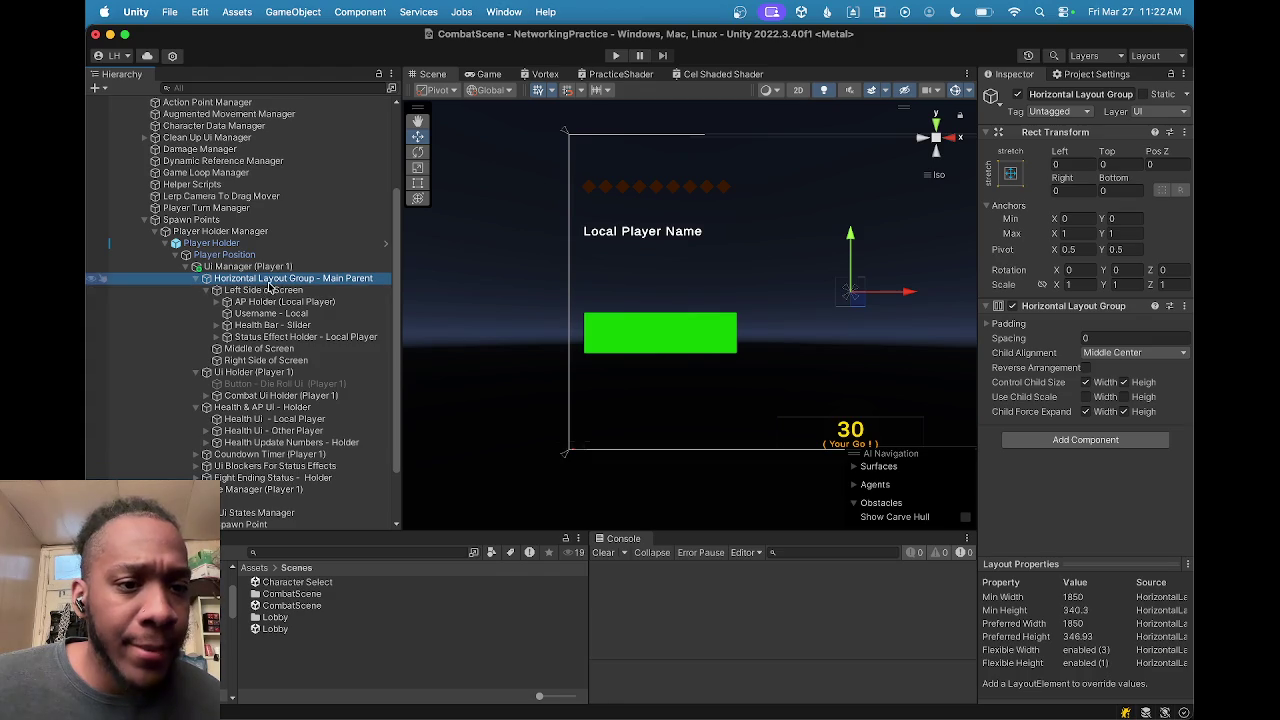
pyautogui.click(267, 290)
# Step: Create an empty child under Left Side of Screen and give it a Layout Element
pyautogui.rightClick(267, 290)
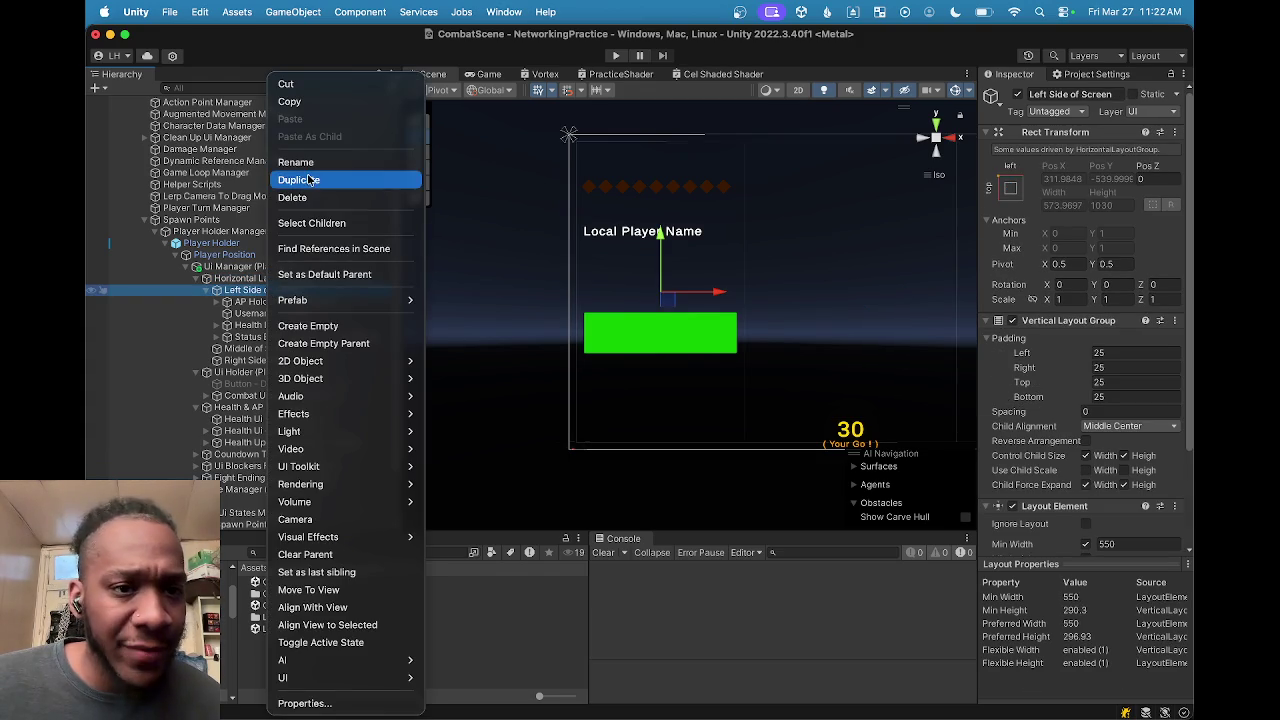
pyautogui.click(332, 327)
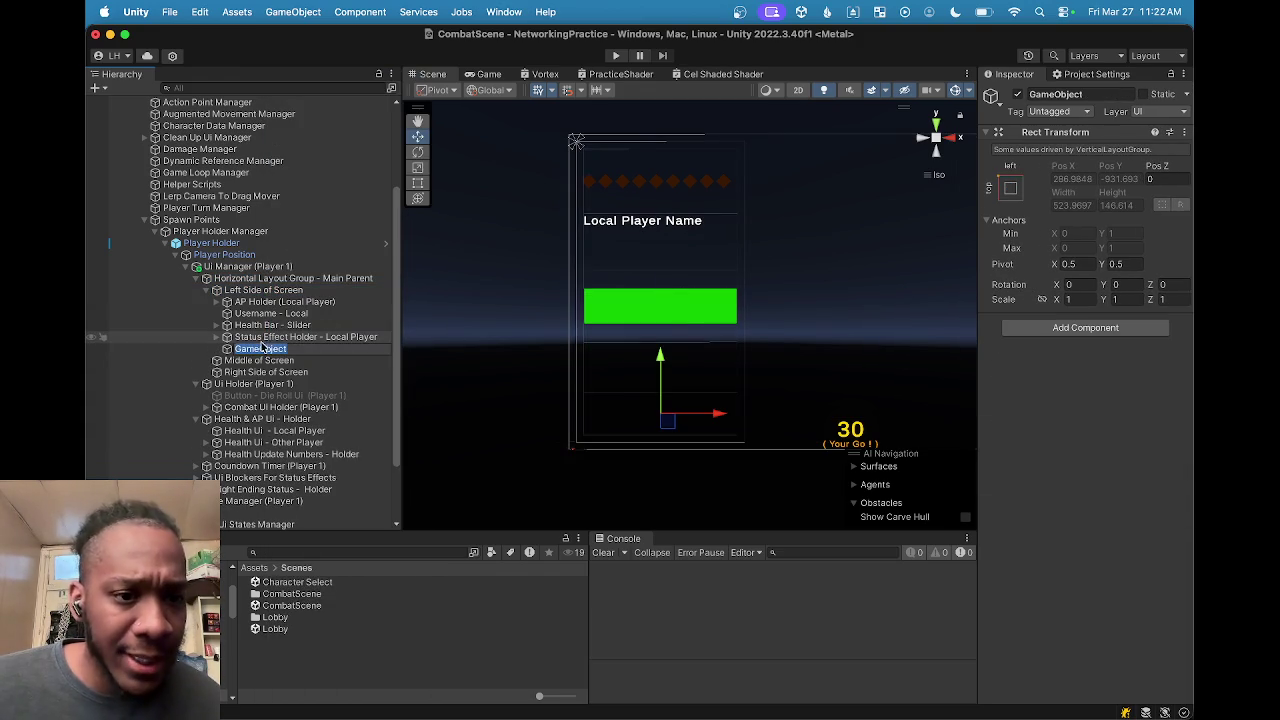
pyautogui.click(1140, 330)
pyautogui.write('layout')
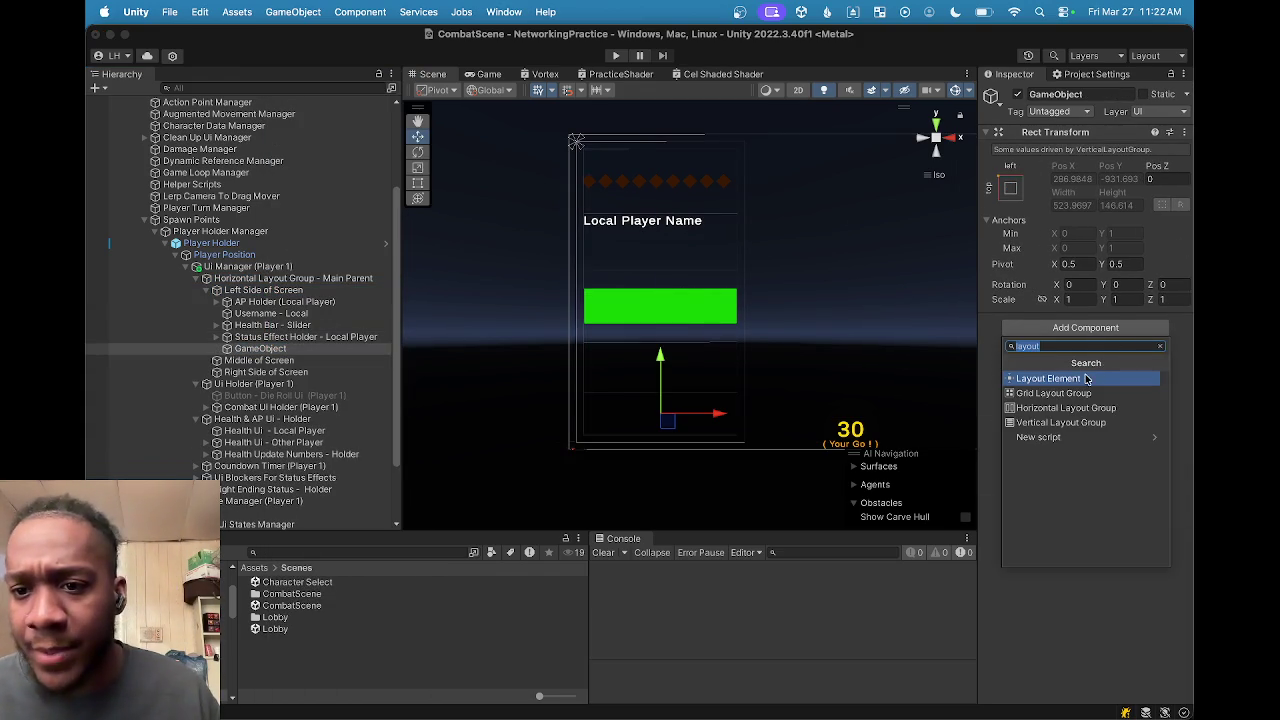
pyautogui.click(1086, 378)
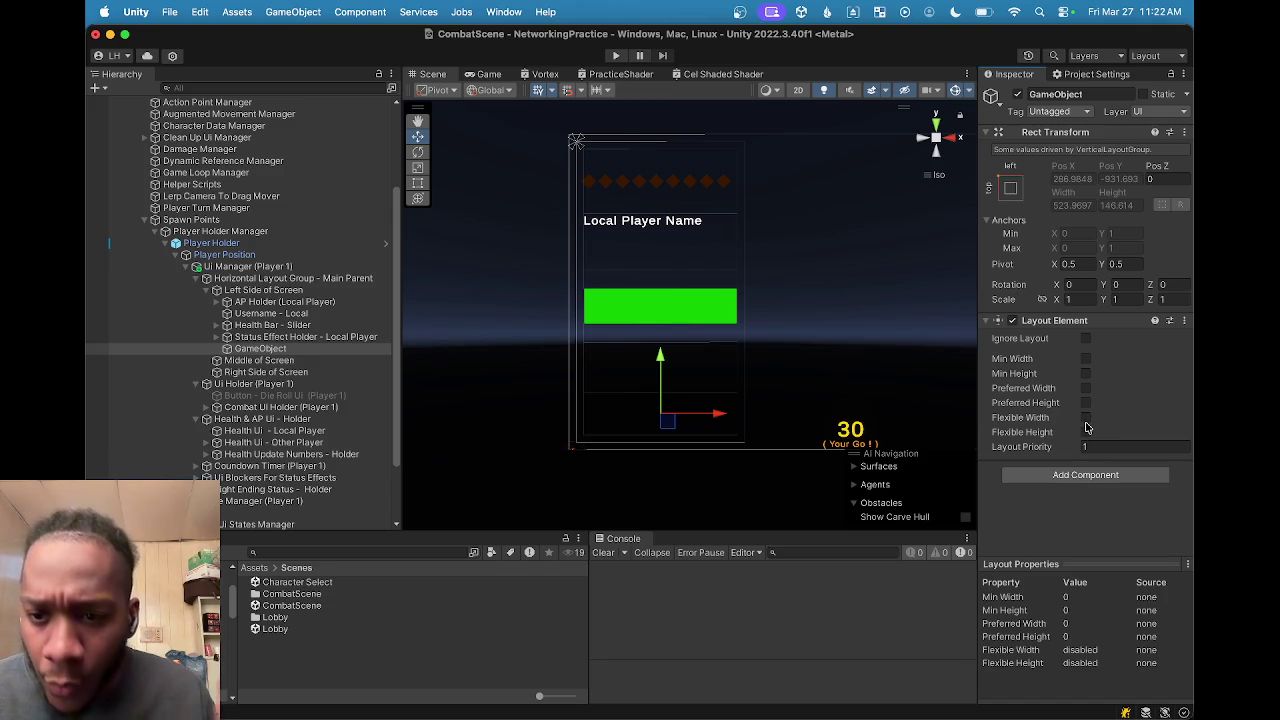
# Step: Enable flexible width 1 and a preferred height of 637, then preview in the Game view
pyautogui.click(1086, 417)
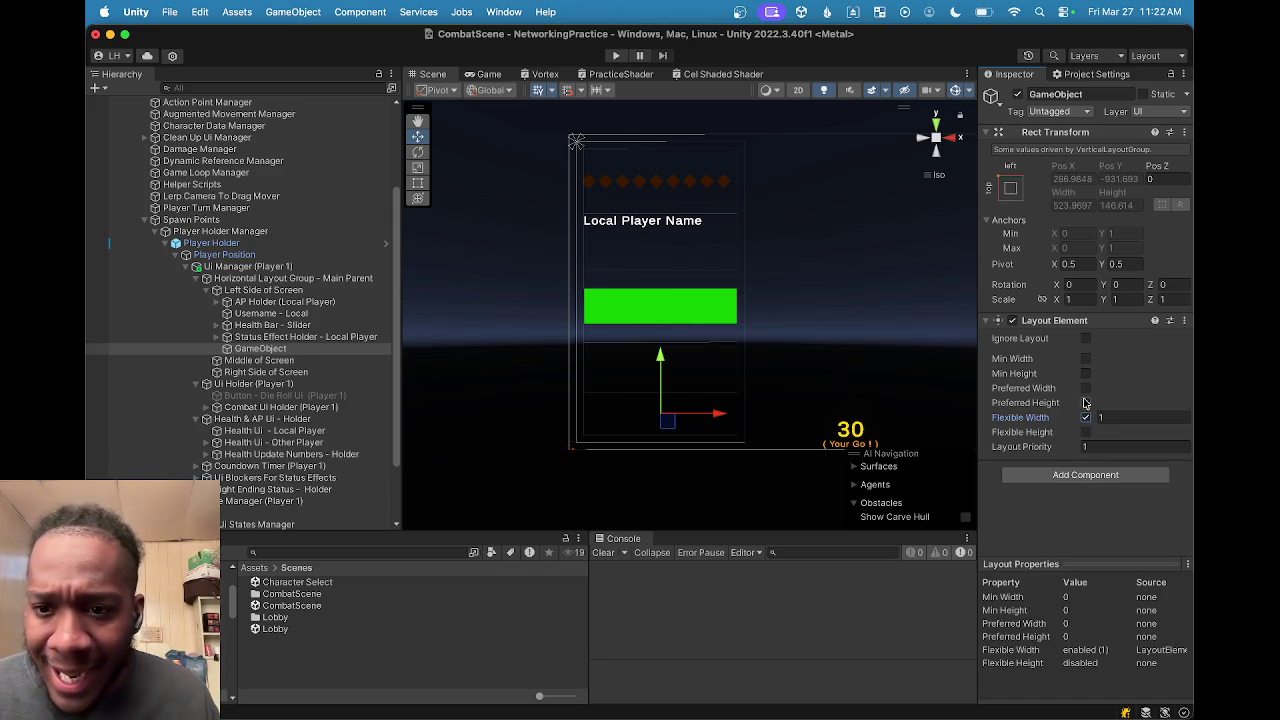
pyautogui.click(1086, 403)
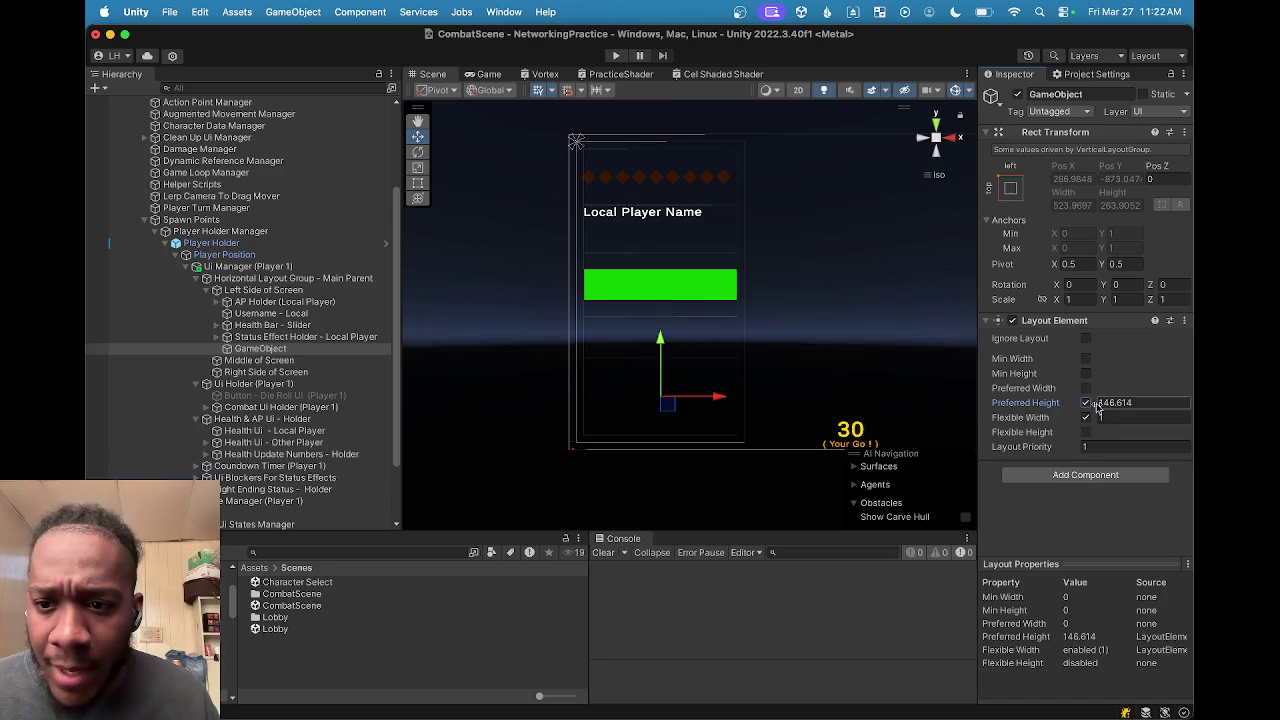
pyautogui.moveTo(1097, 402)
pyautogui.mouseDown()
pyautogui.moveTo(1192, 362)
pyautogui.moveTo(1089, 363)
pyautogui.moveTo(1140, 357)
pyautogui.moveTo(1091, 357)
pyautogui.moveTo(1105, 361)
pyautogui.mouseUp()
pyautogui.moveTo(684, 339)
pyautogui.mouseDown()
pyautogui.moveTo(833, 331)
pyautogui.moveTo(497, 303)
pyautogui.moveTo(543, 297)
pyautogui.moveTo(493, 288)
pyautogui.mouseUp()
pyautogui.click(489, 75)
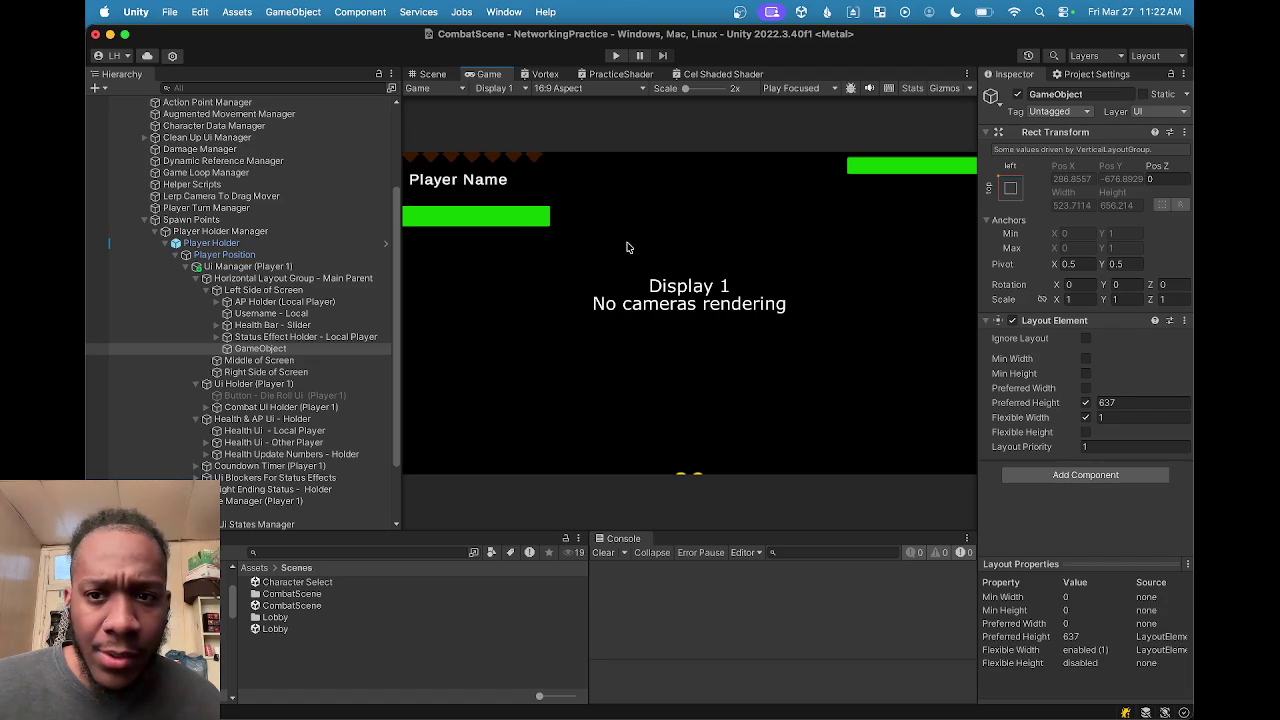
# Step: Try the Game view at 16:10, return it to 16:9, and go back to the Scene view
pyautogui.click(586, 90)
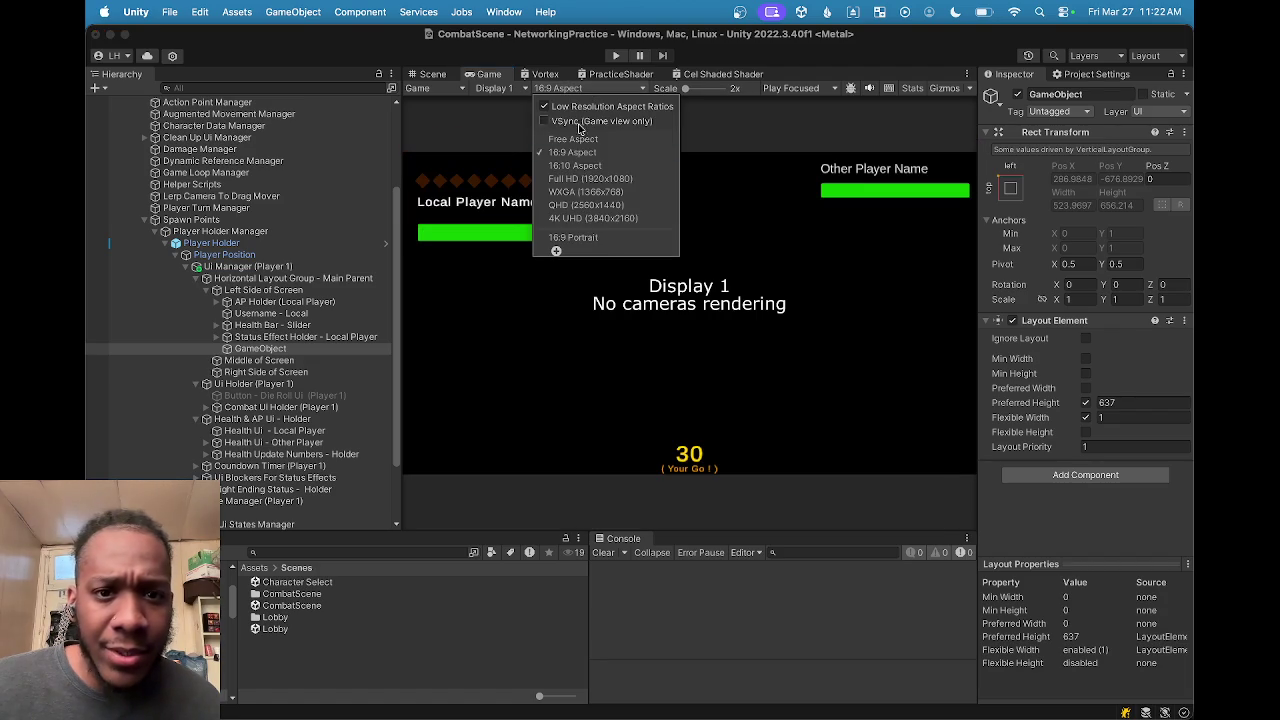
pyautogui.click(588, 153)
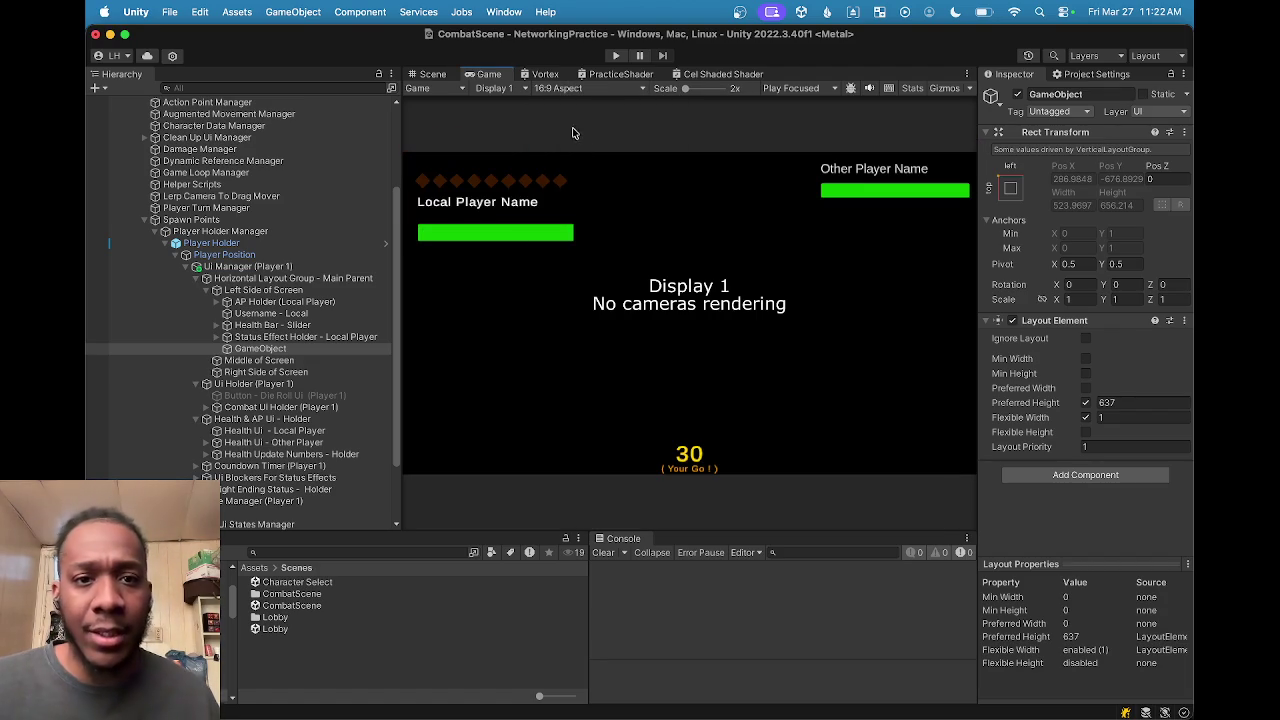
pyautogui.click(568, 92)
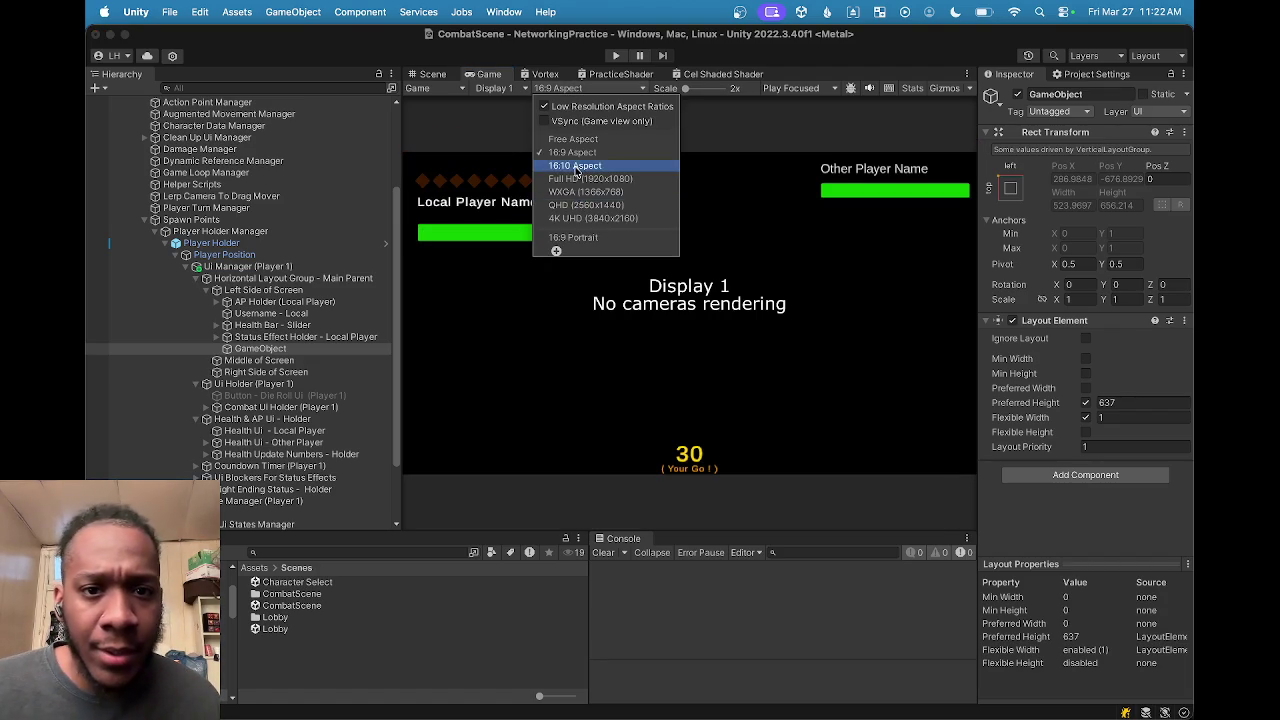
pyautogui.click(577, 170)
pyautogui.click(566, 89)
pyautogui.click(582, 153)
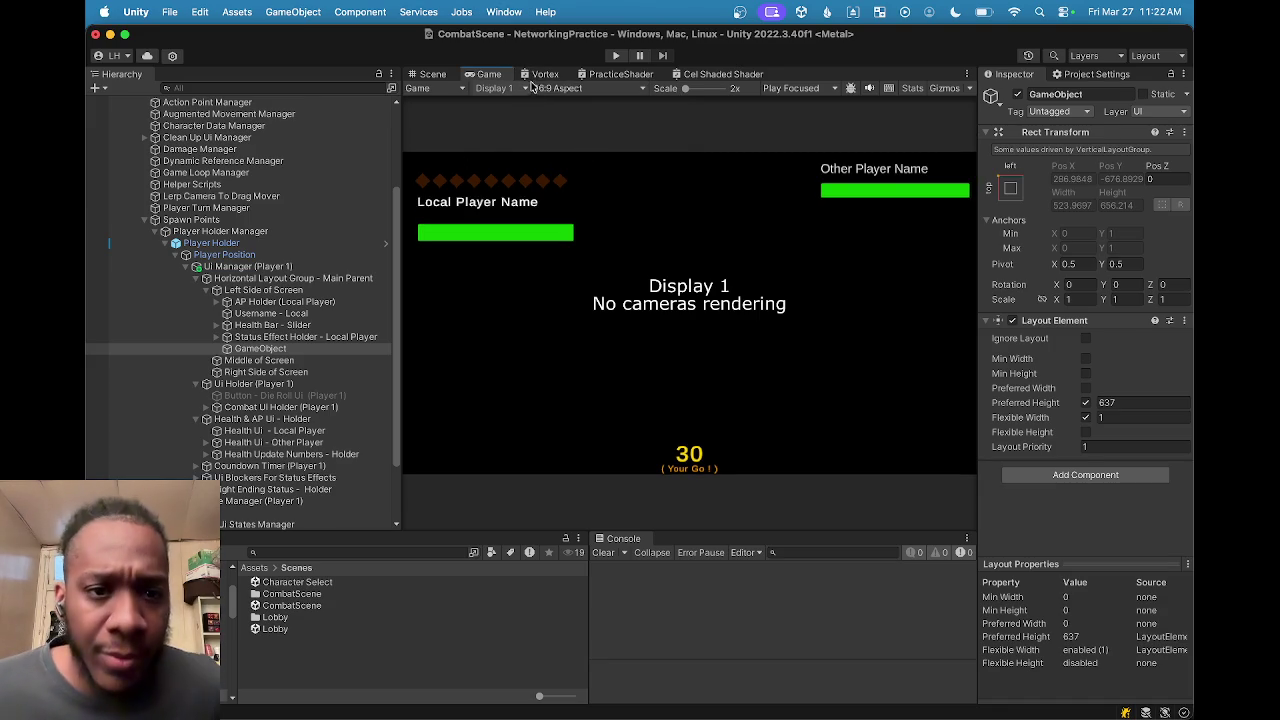
pyautogui.click(440, 76)
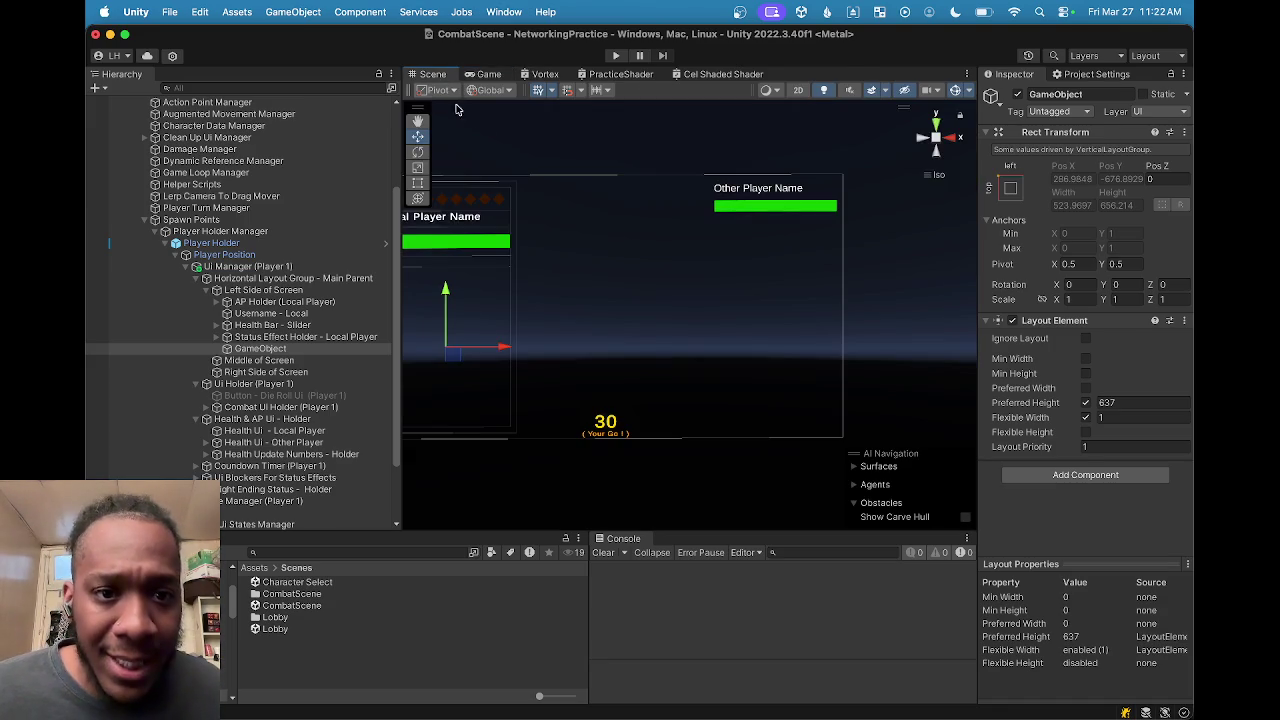
# Step: Set Left Side of Screen's Vertical Layout Group padding to 0 on all four sides
pyautogui.moveTo(693, 192); pyautogui.dragTo(749, 194)
pyautogui.scroll(2, 749, 194)
pyautogui.moveTo(583, 166); pyautogui.dragTo(648, 230)
pyautogui.scroll(1, 648, 230)
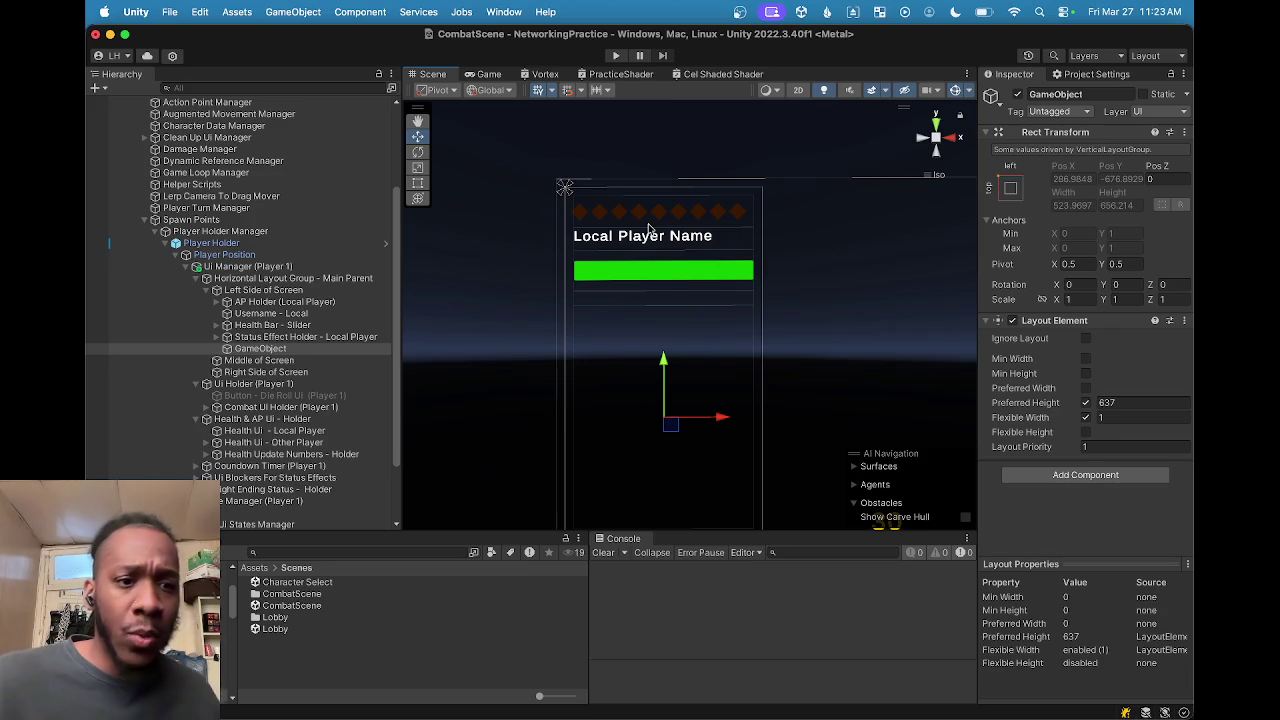
pyautogui.click(766, 262)
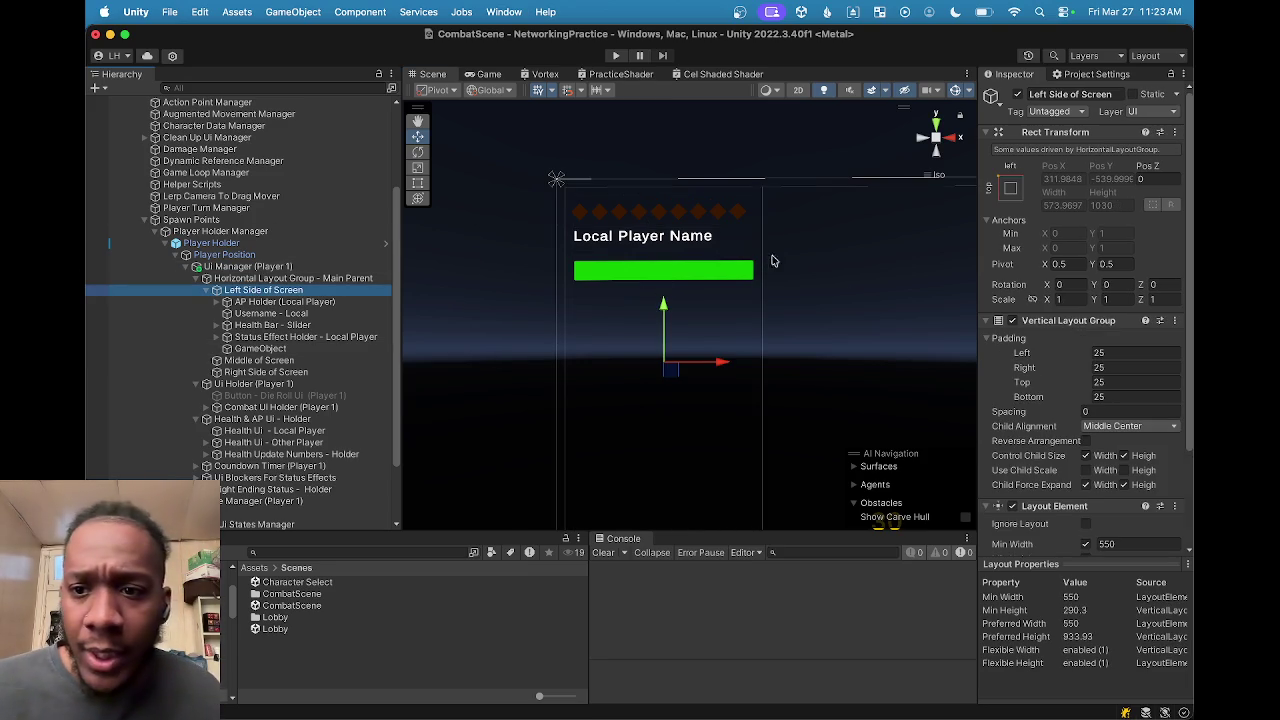
pyautogui.click(1157, 354)
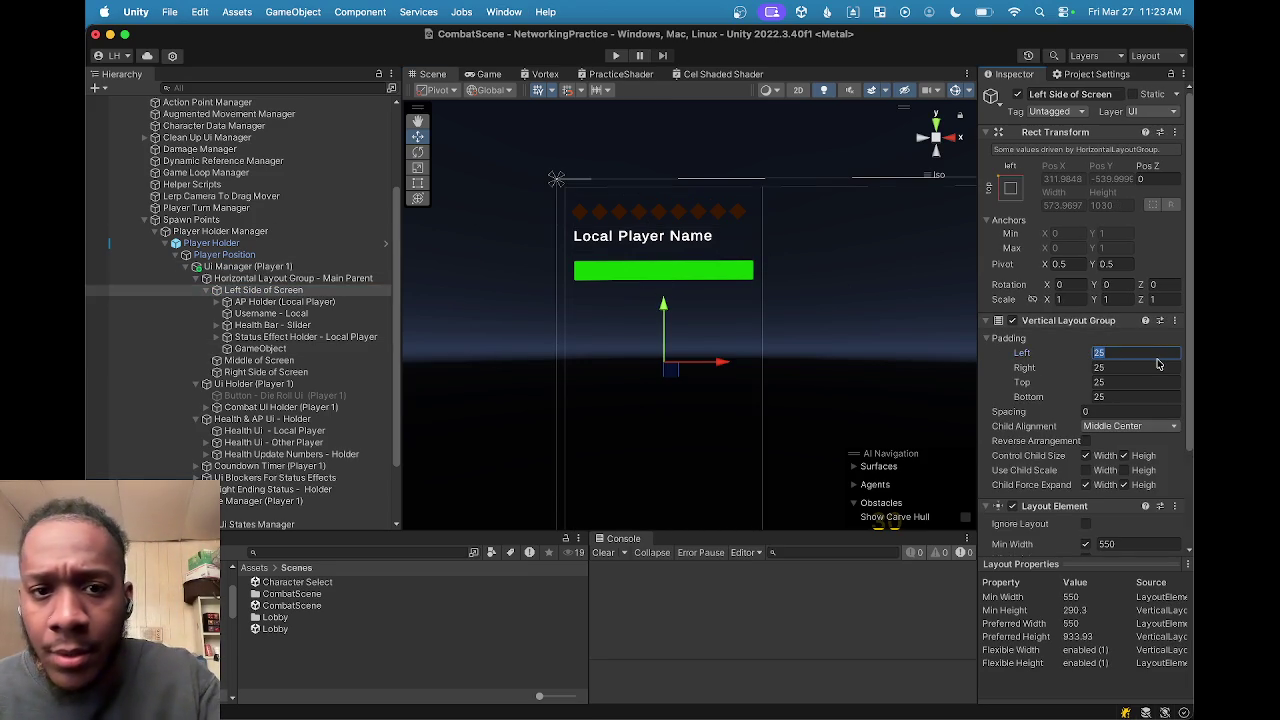
pyautogui.write('0')
pyautogui.click(1136, 367)
pyautogui.write('0')
pyautogui.click(1137, 381)
pyautogui.write('0')
pyautogui.click(1137, 396)
pyautogui.write('0')
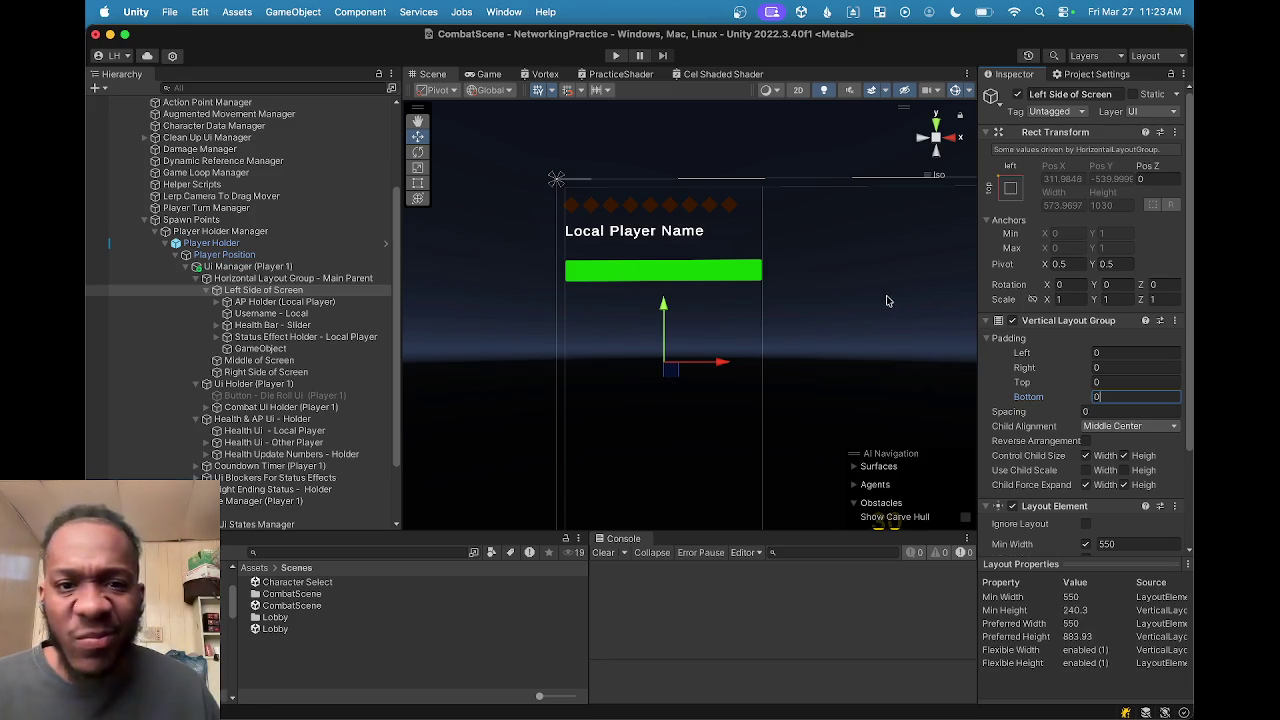
# Step: Raise the GameObject spacer's Layout Element preferred height to 861.4
pyautogui.scroll(-3, 846, 303)
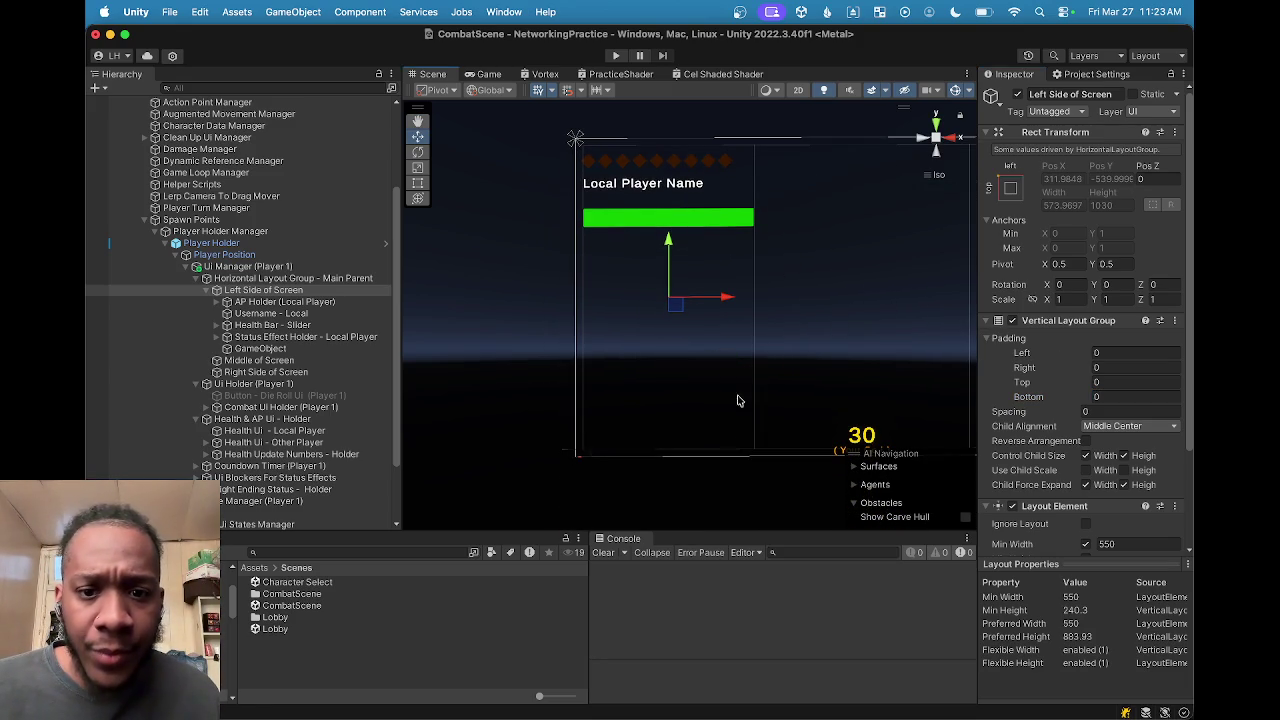
pyautogui.moveTo(766, 371); pyautogui.dragTo(712, 328)
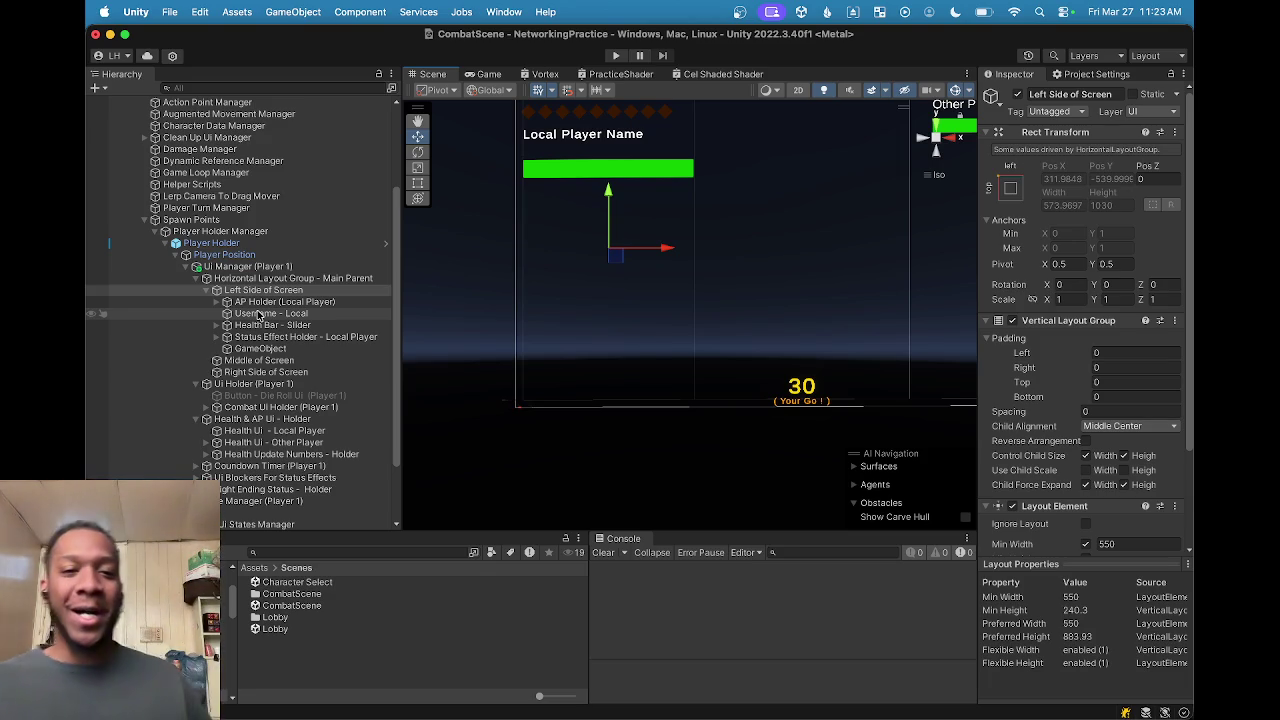
pyautogui.click(259, 349)
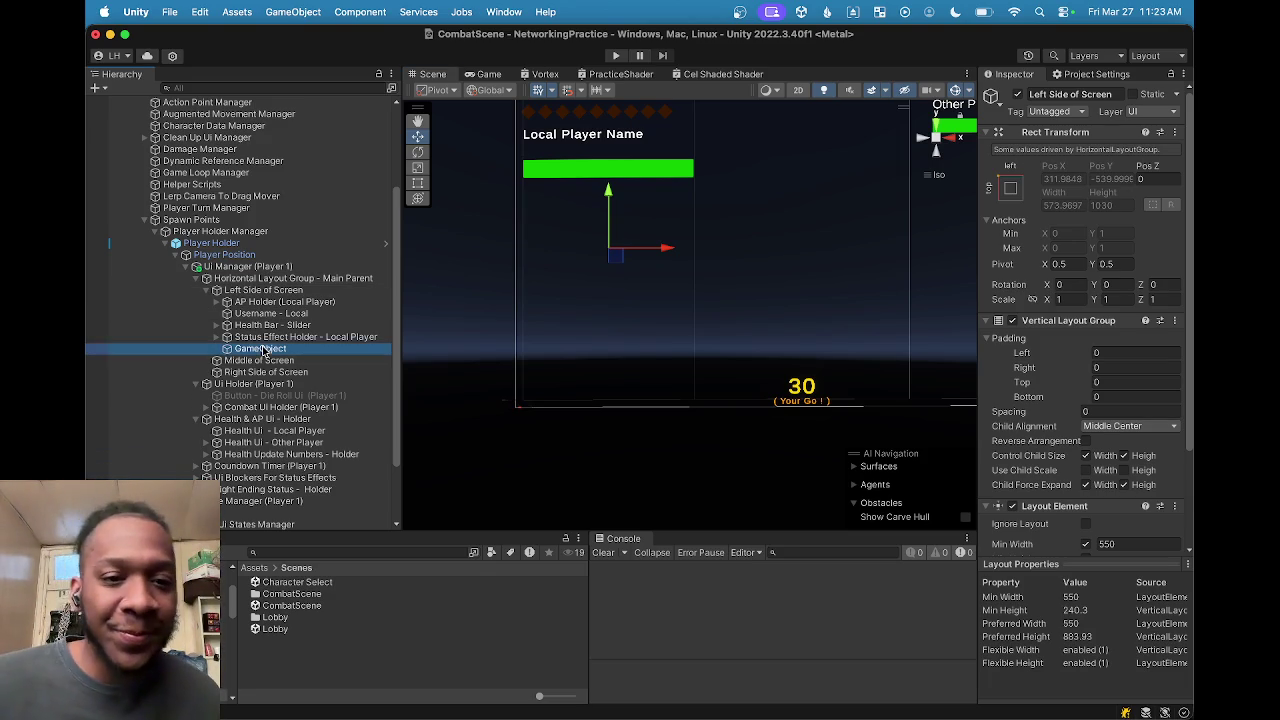
pyautogui.scroll(-2, 806, 337)
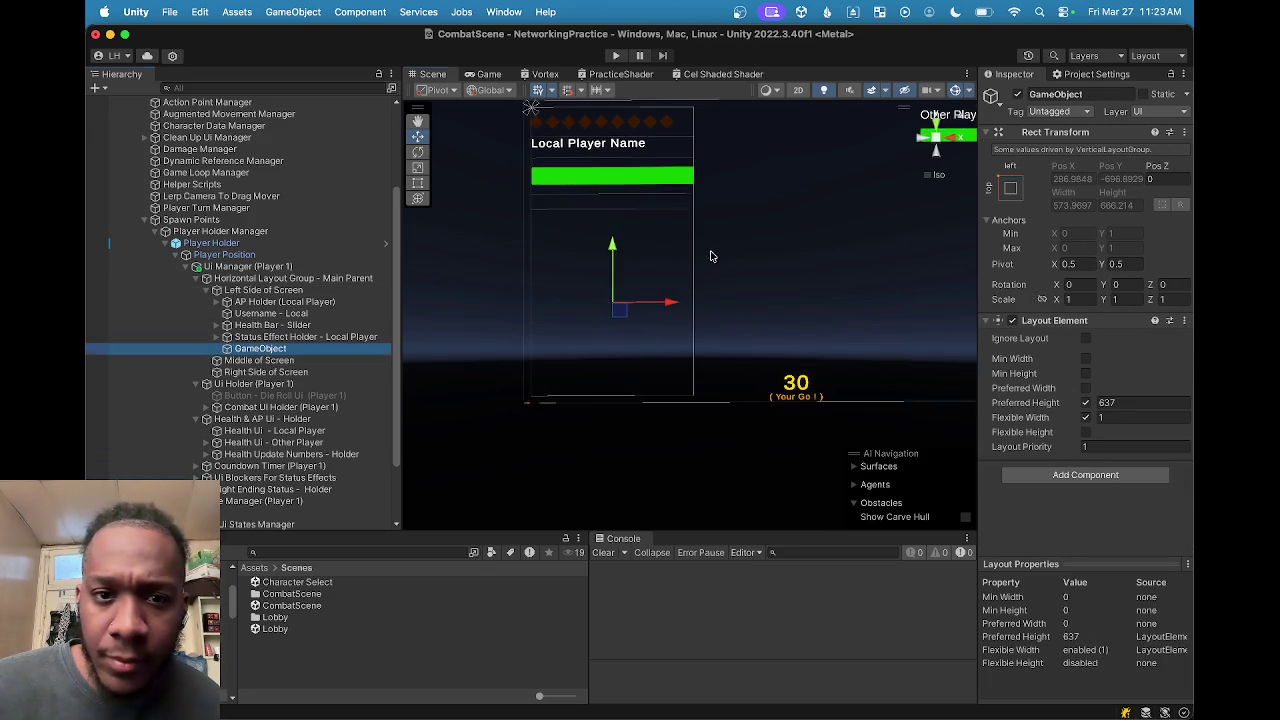
pyautogui.click(1085, 402)
pyautogui.click(1108, 403)
pyautogui.moveTo(1112, 413)
pyautogui.mouseDown()
pyautogui.moveTo(1190, 405)
pyautogui.moveTo(986, 407)
pyautogui.moveTo(1171, 400)
pyautogui.mouseUp()
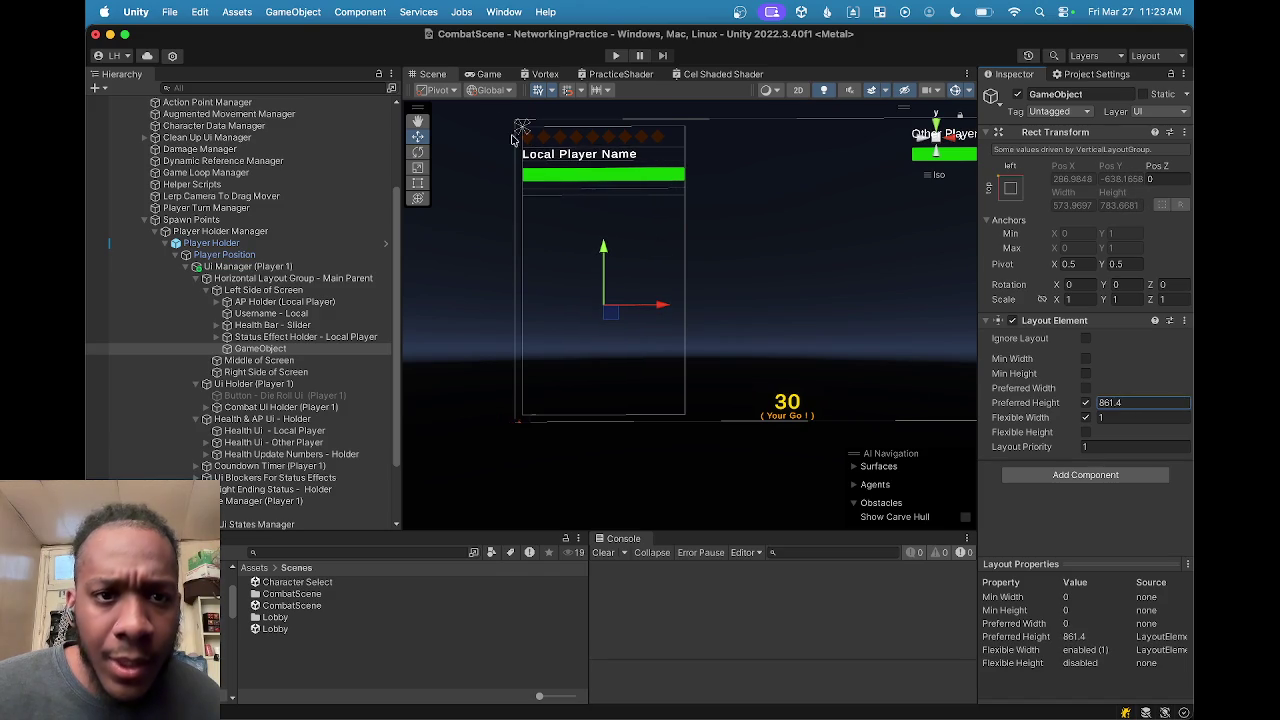
# Step: Preview the resized layout in the Game view, then reselect the spacer in the Scene view
pyautogui.click(487, 75)
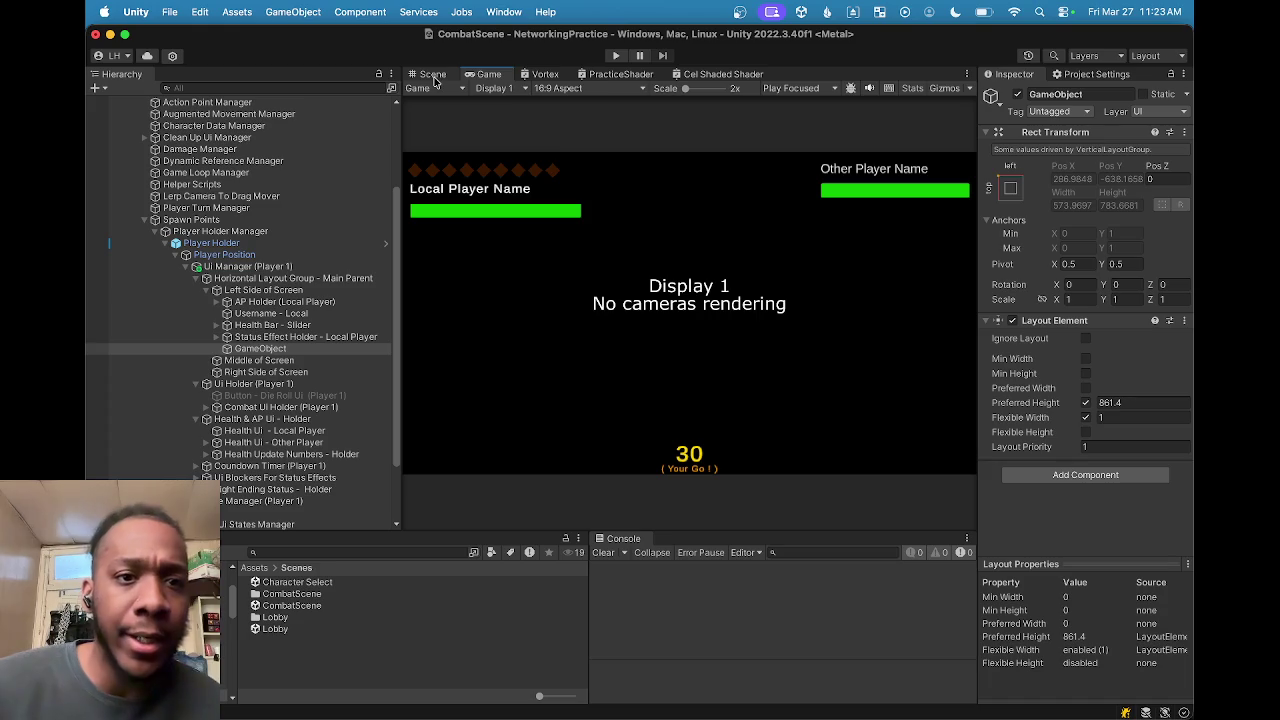
pyautogui.click(433, 76)
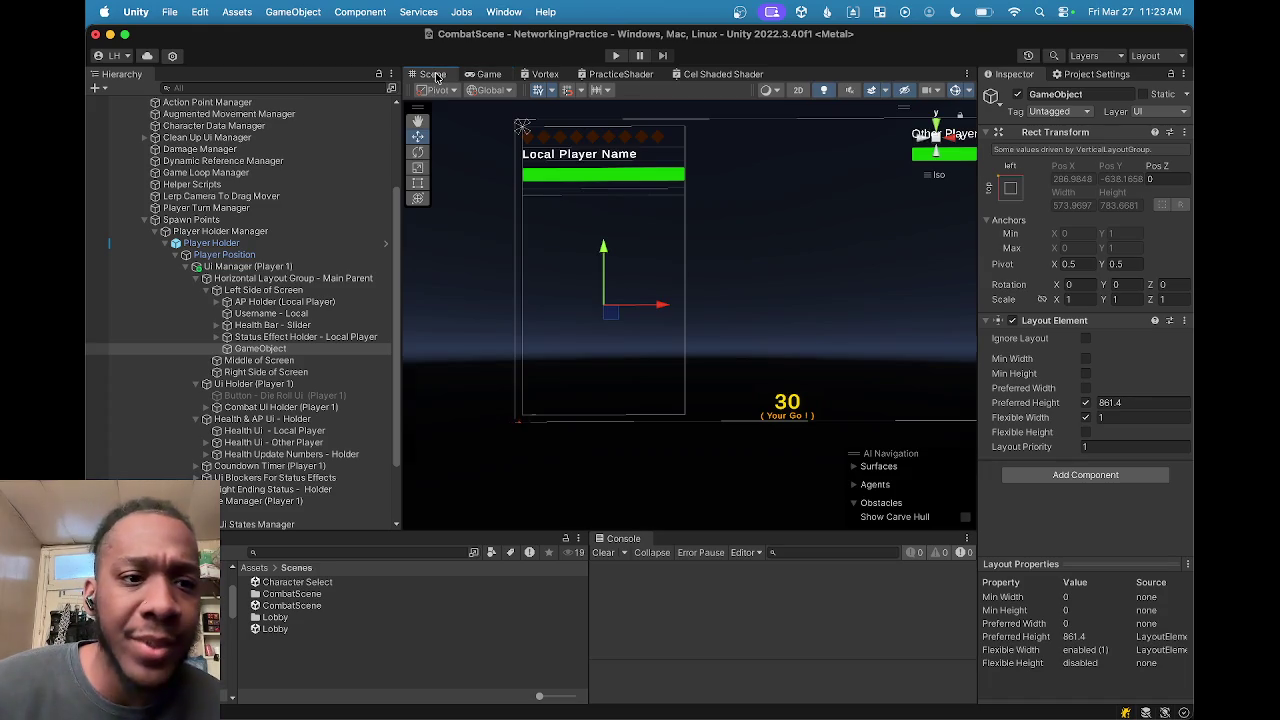
pyautogui.click(221, 348)
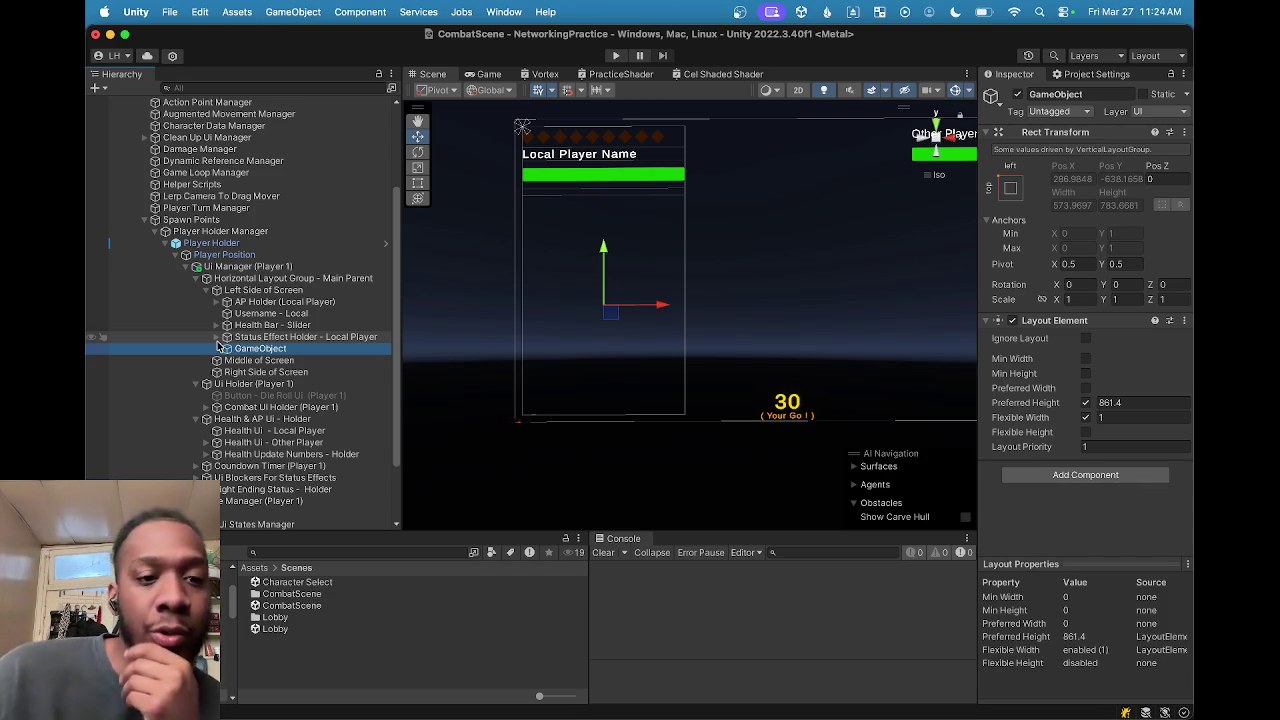
pyautogui.click(217, 339)
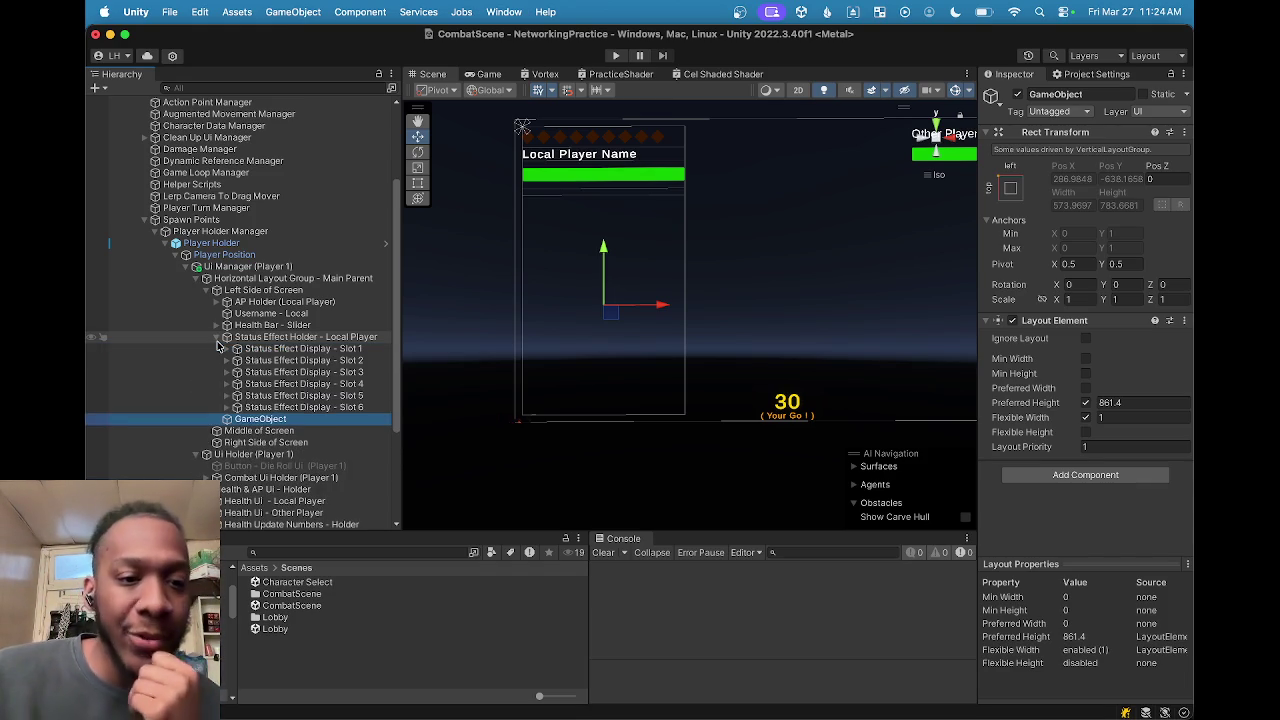
# Step: Expand Status Effect Display - Slot 1 and check its Displayed Status Effect list, leaving None
pyautogui.click(234, 349)
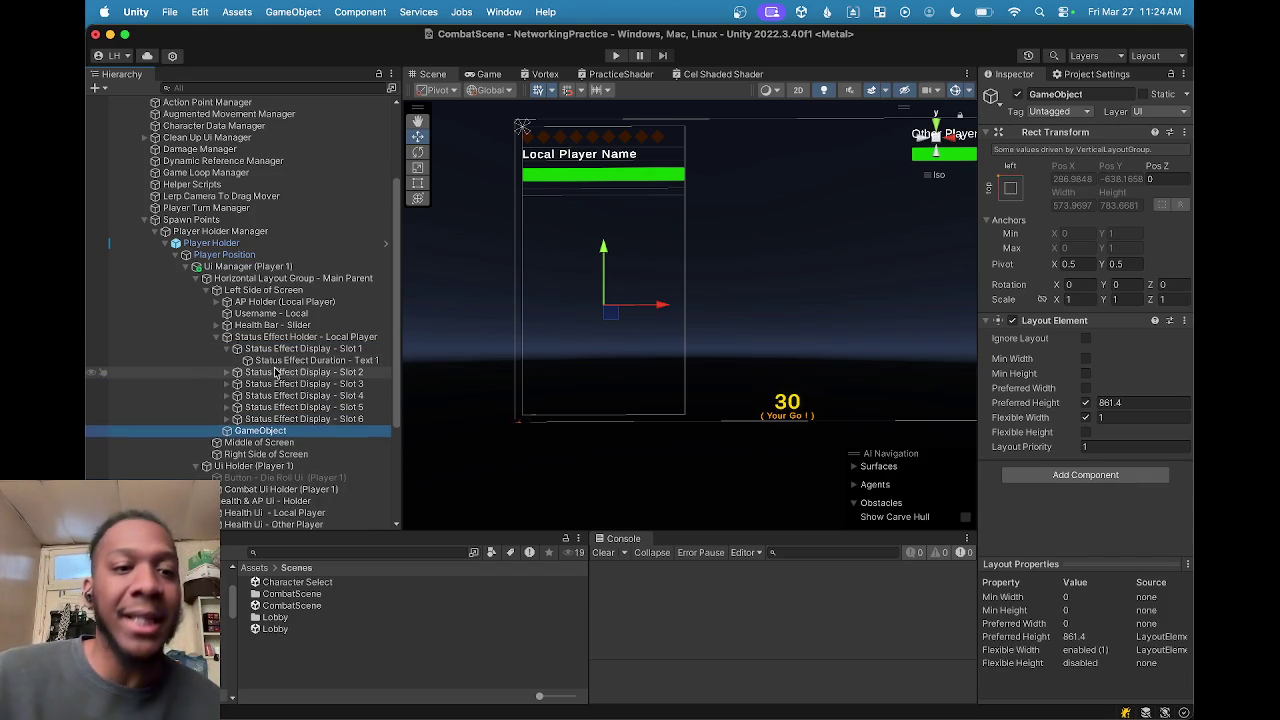
pyautogui.click(277, 361)
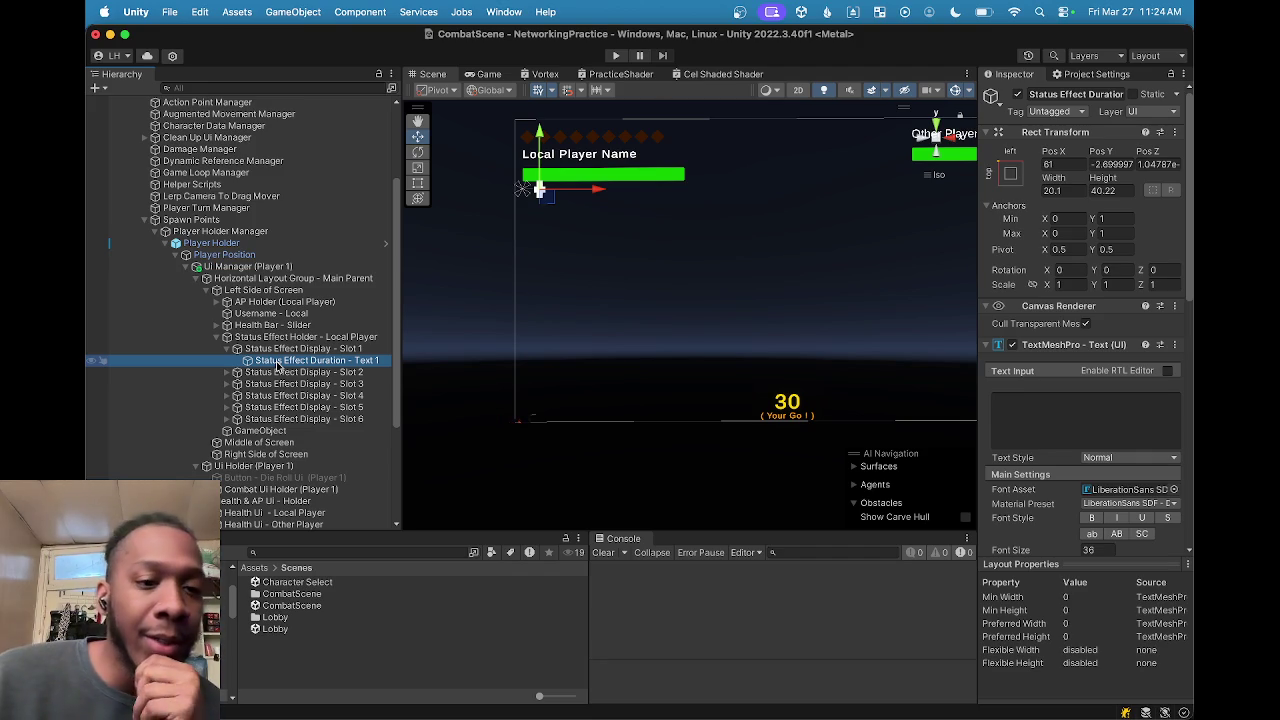
pyautogui.click(282, 350)
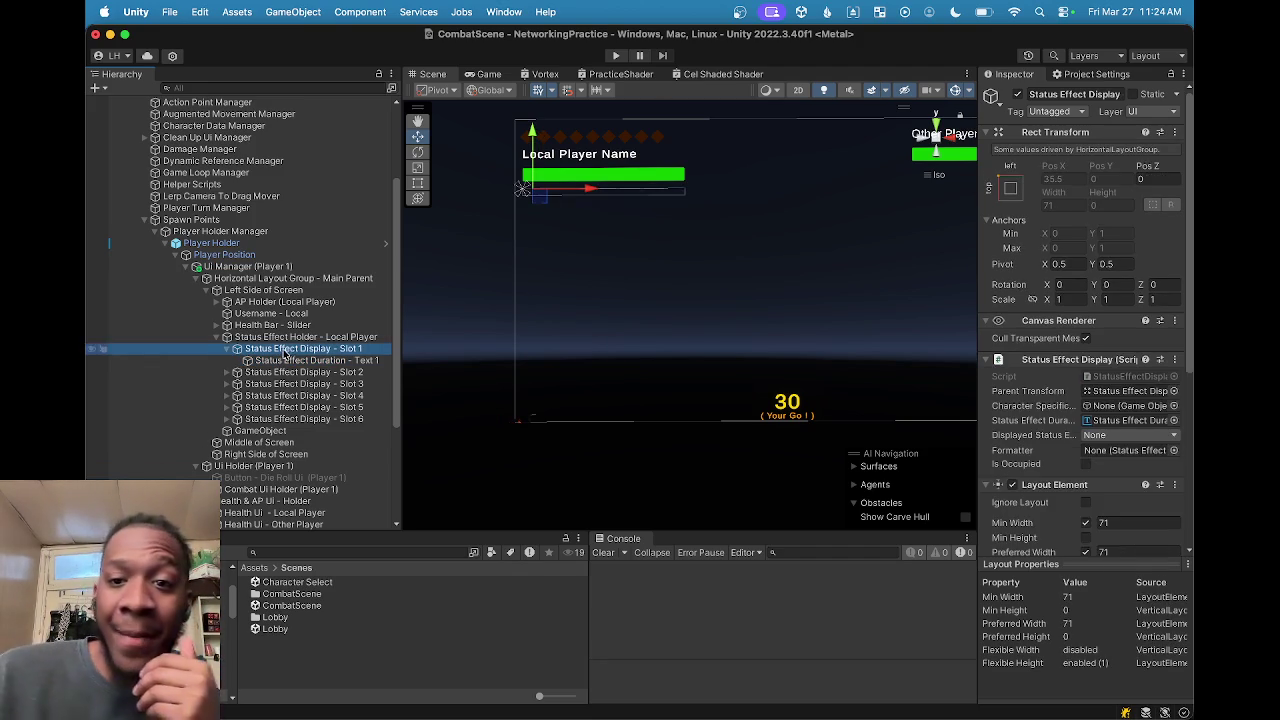
pyautogui.scroll(-3, 1078, 410)
pyautogui.scroll(-4, 1078, 410)
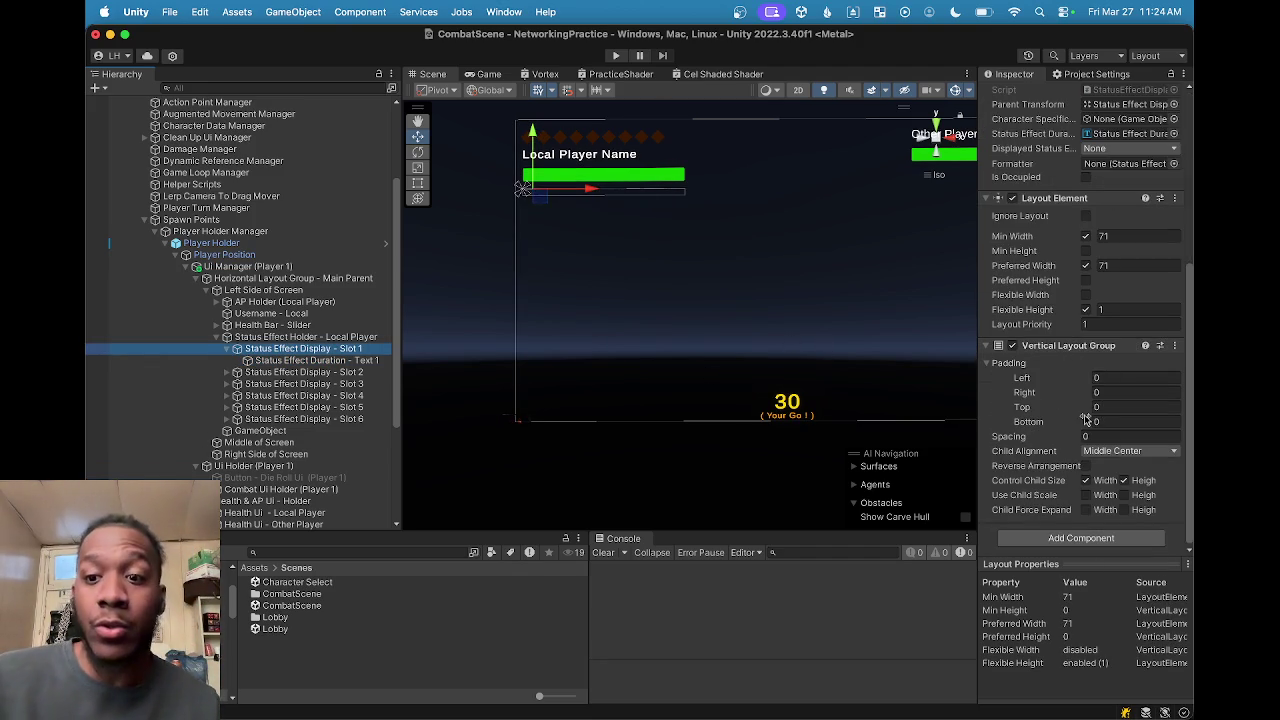
pyautogui.scroll(5, 1090, 400)
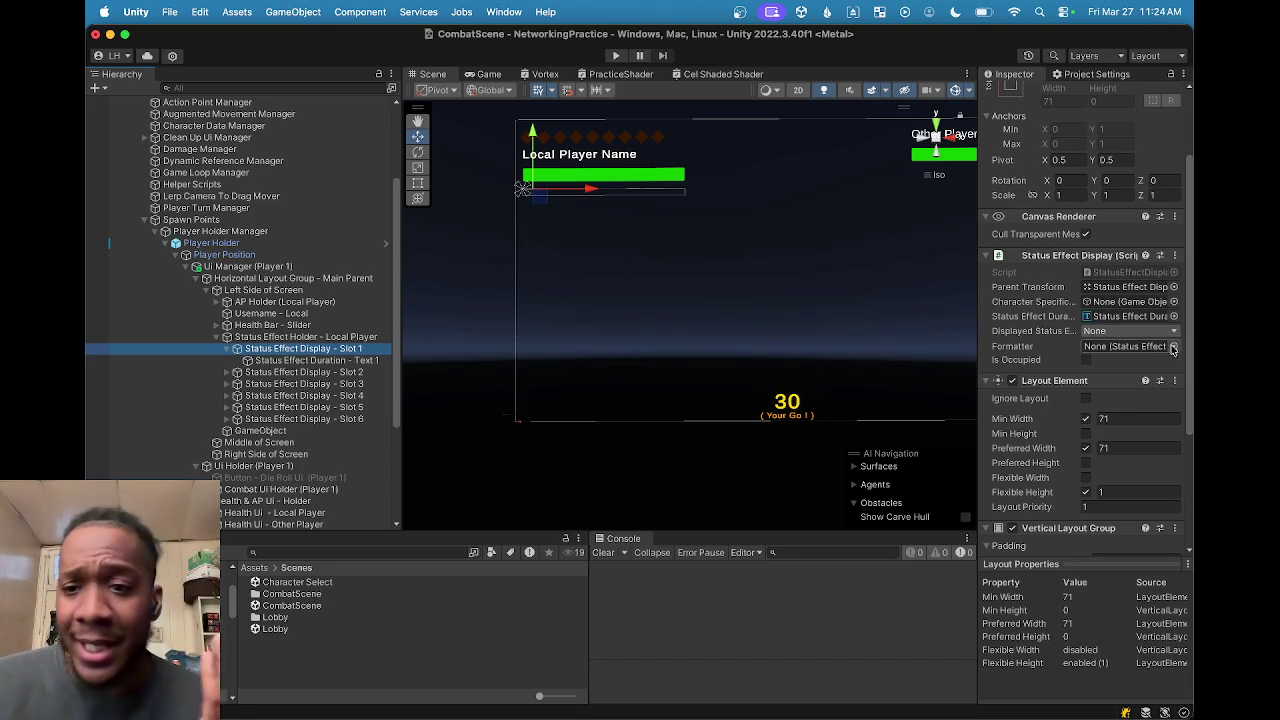
pyautogui.click(1110, 332)
pyautogui.click(1115, 335)
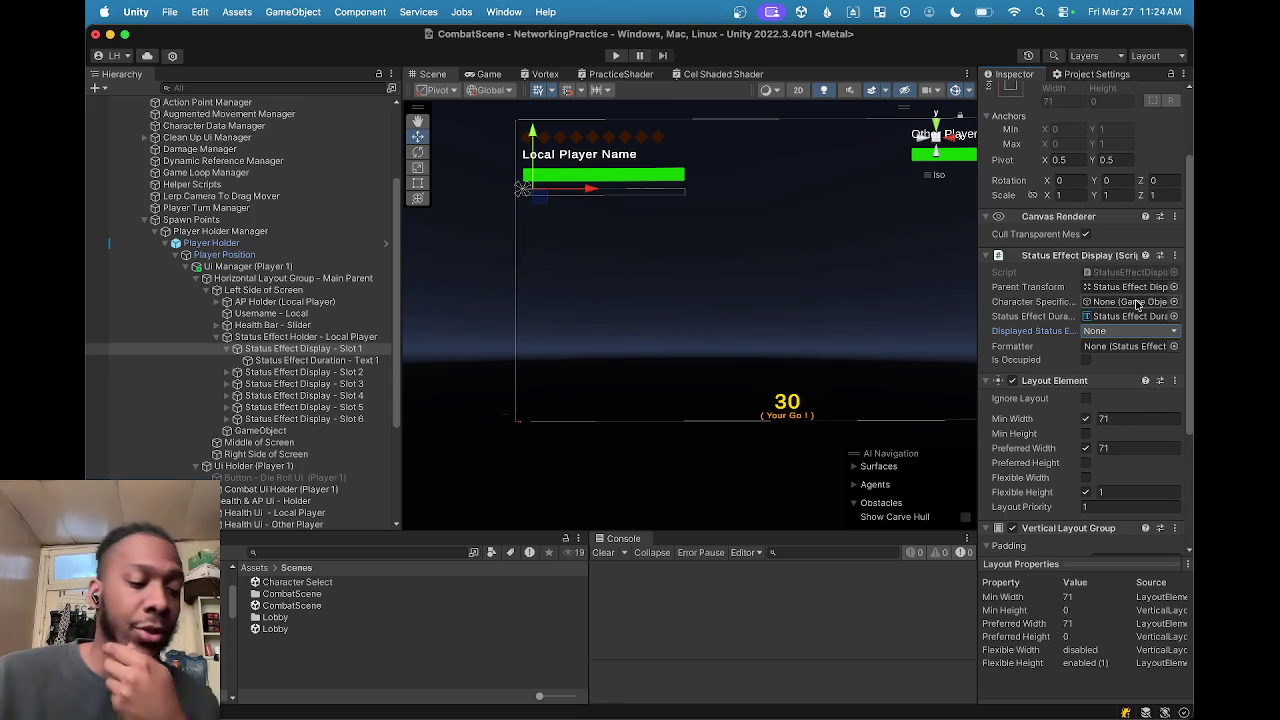
pyautogui.click(1130, 336)
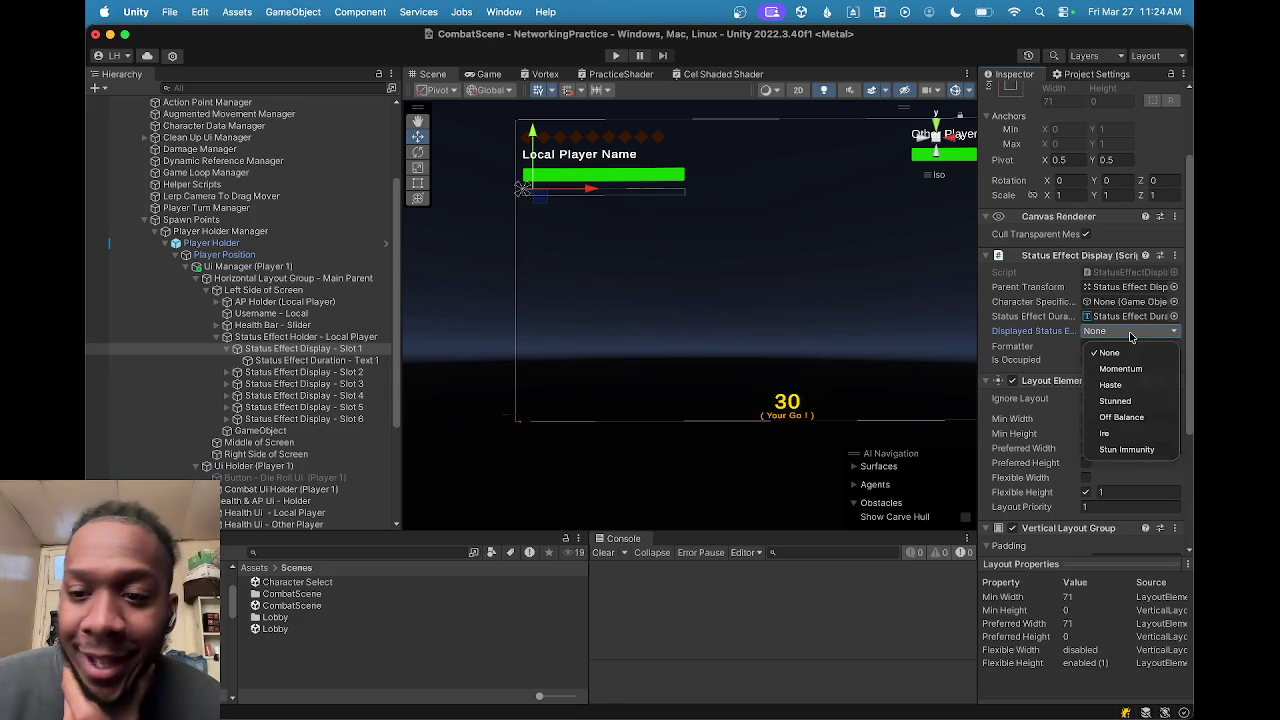
pyautogui.click(1110, 351)
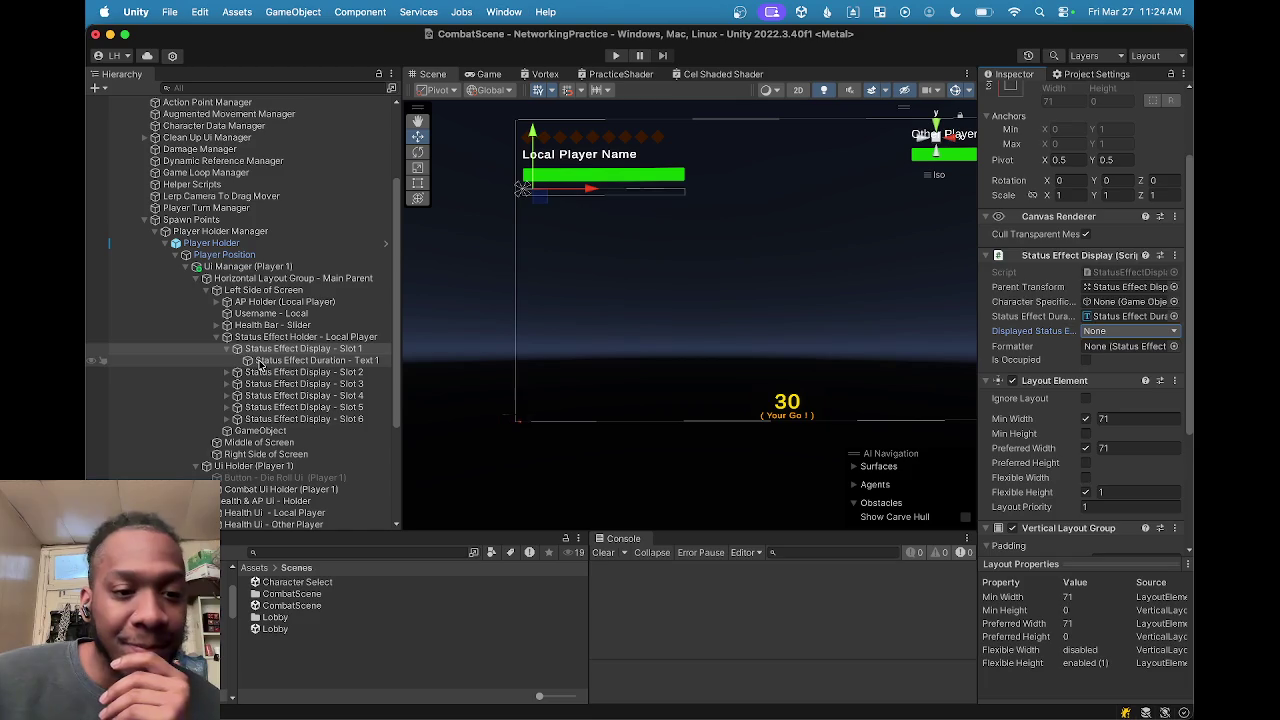
# Step: Review Slot 1's settings and status effect options unchanged, ending with Slot 1 expanded and selected
pyautogui.click(254, 360)
pyautogui.click(248, 349)
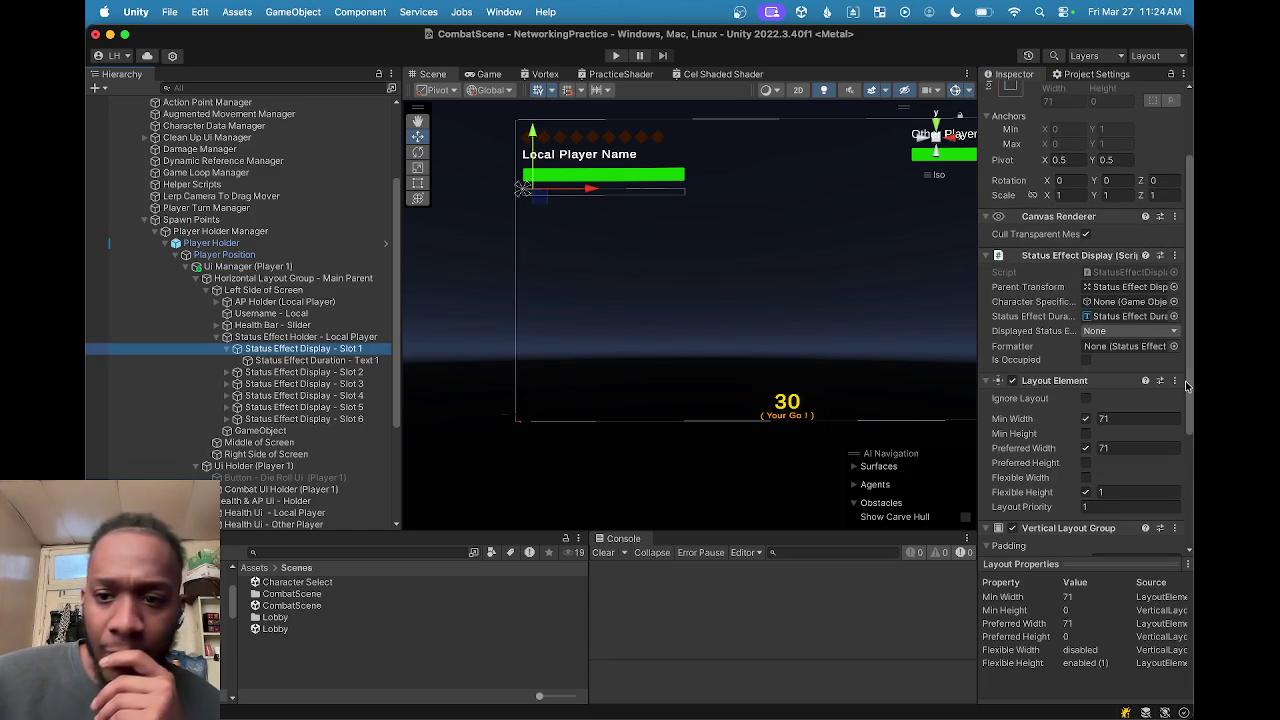
pyautogui.scroll(-5, 1186, 380)
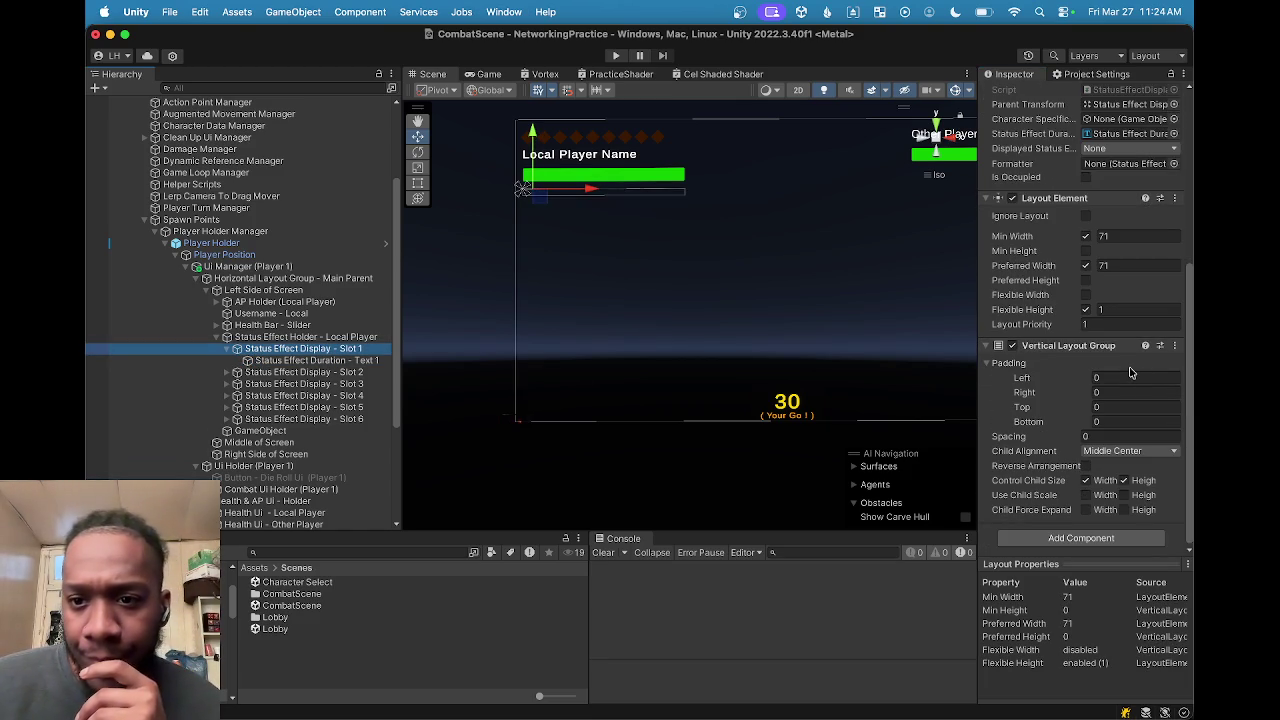
pyautogui.scroll(8, 1130, 372)
pyautogui.scroll(1, 1095, 345)
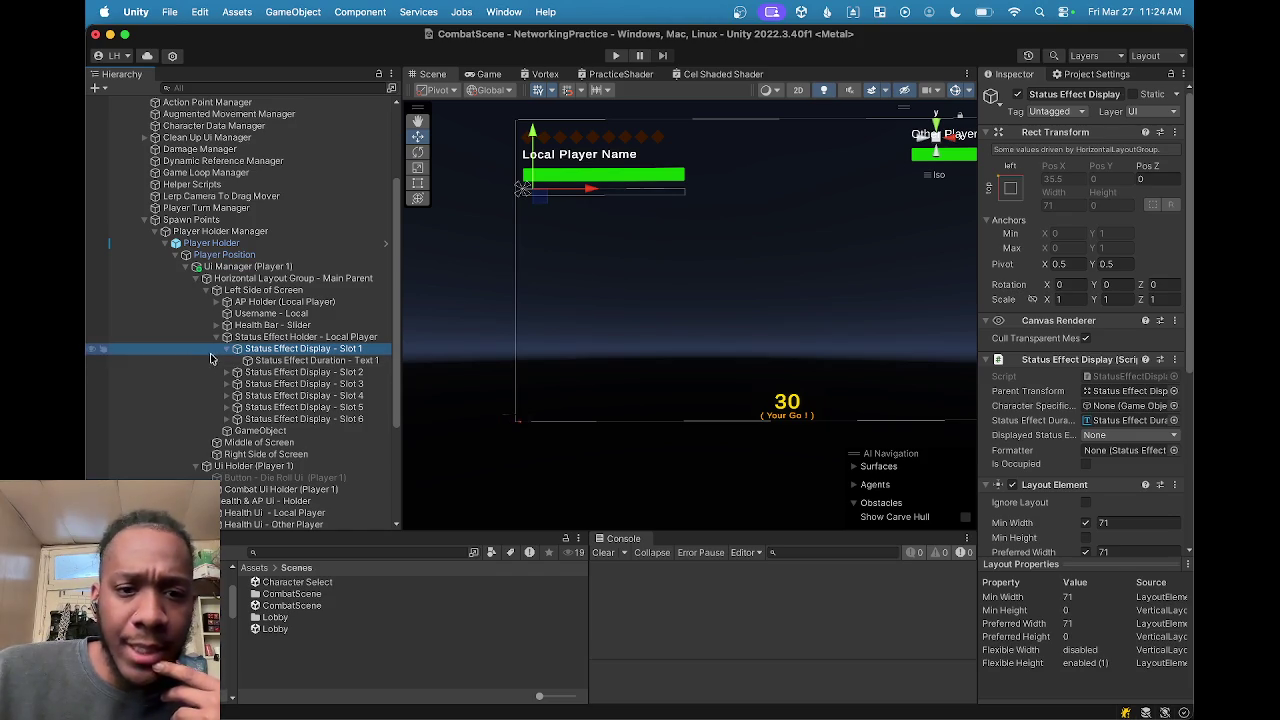
pyautogui.scroll(-8, 1095, 388)
pyautogui.scroll(4, 1095, 388)
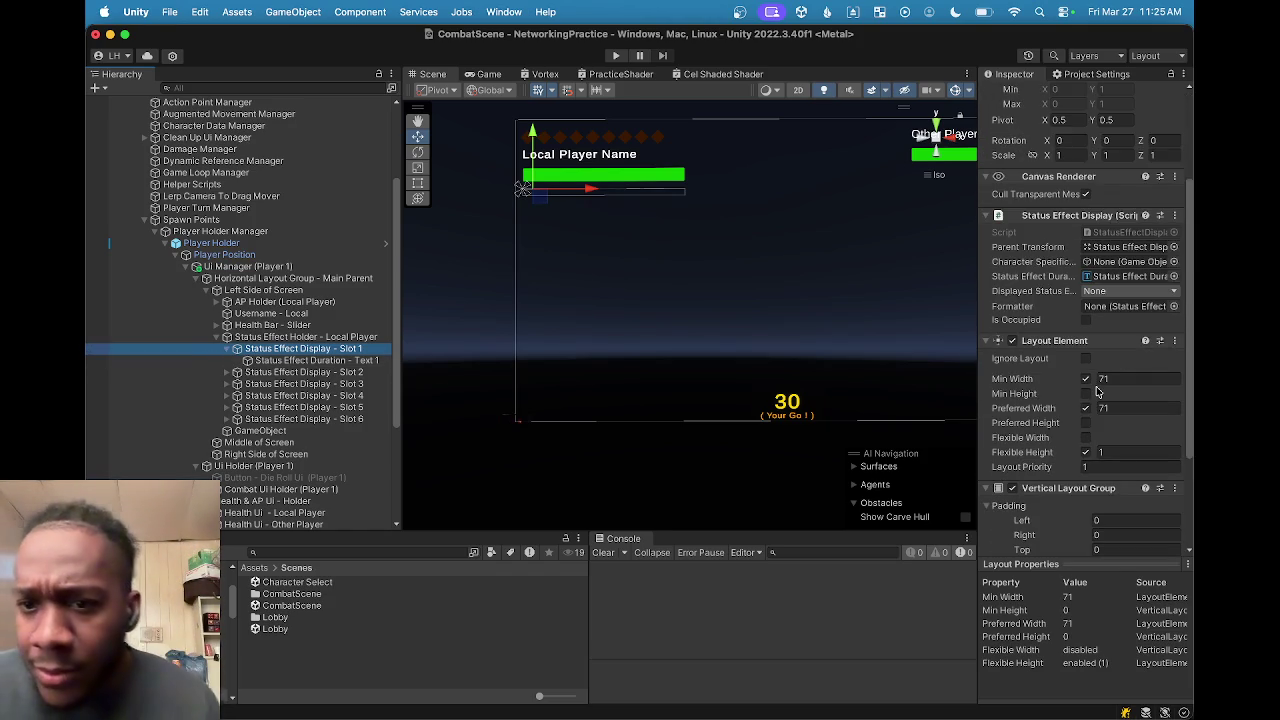
pyautogui.click(1115, 291)
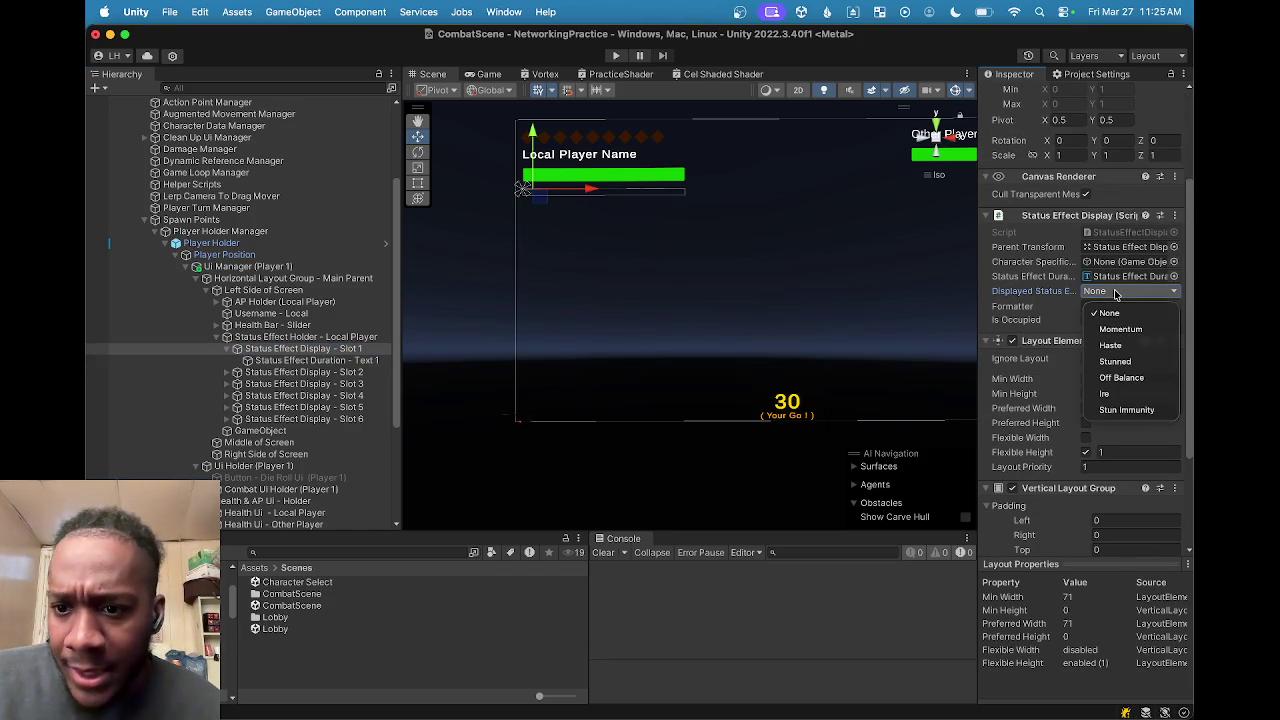
pyautogui.click(1115, 291)
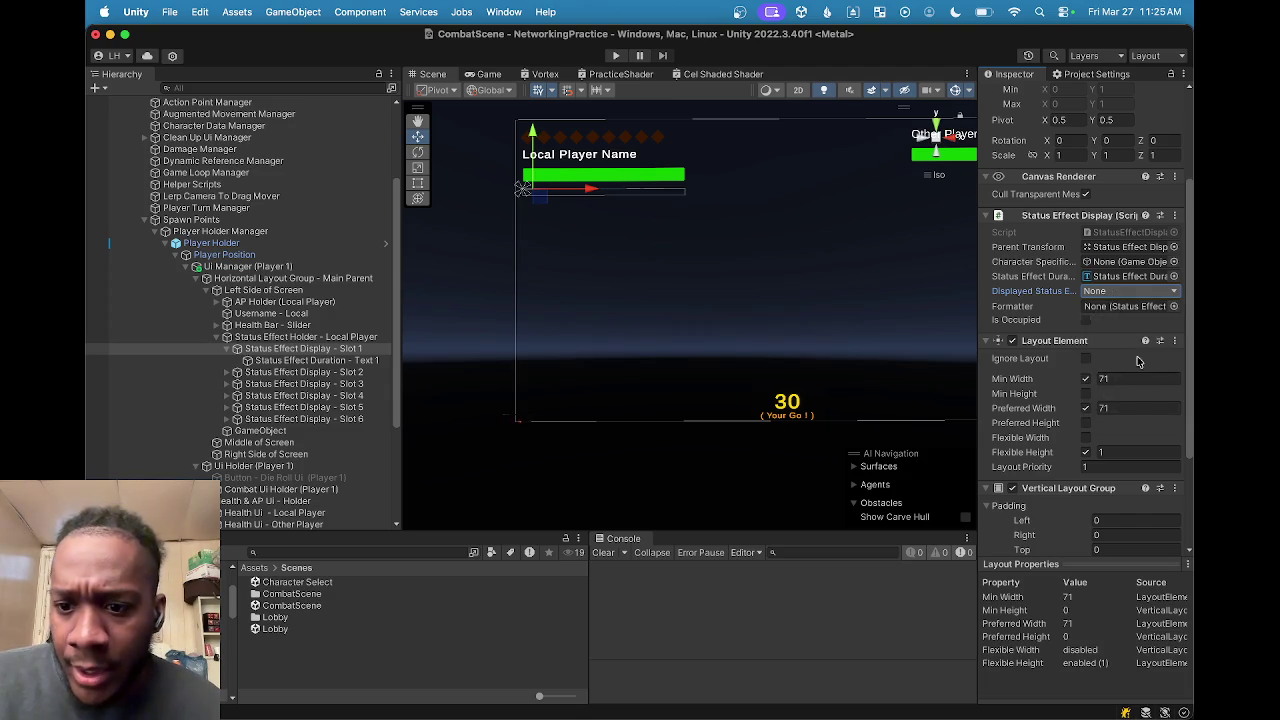
pyautogui.scroll(-5, 1040, 430)
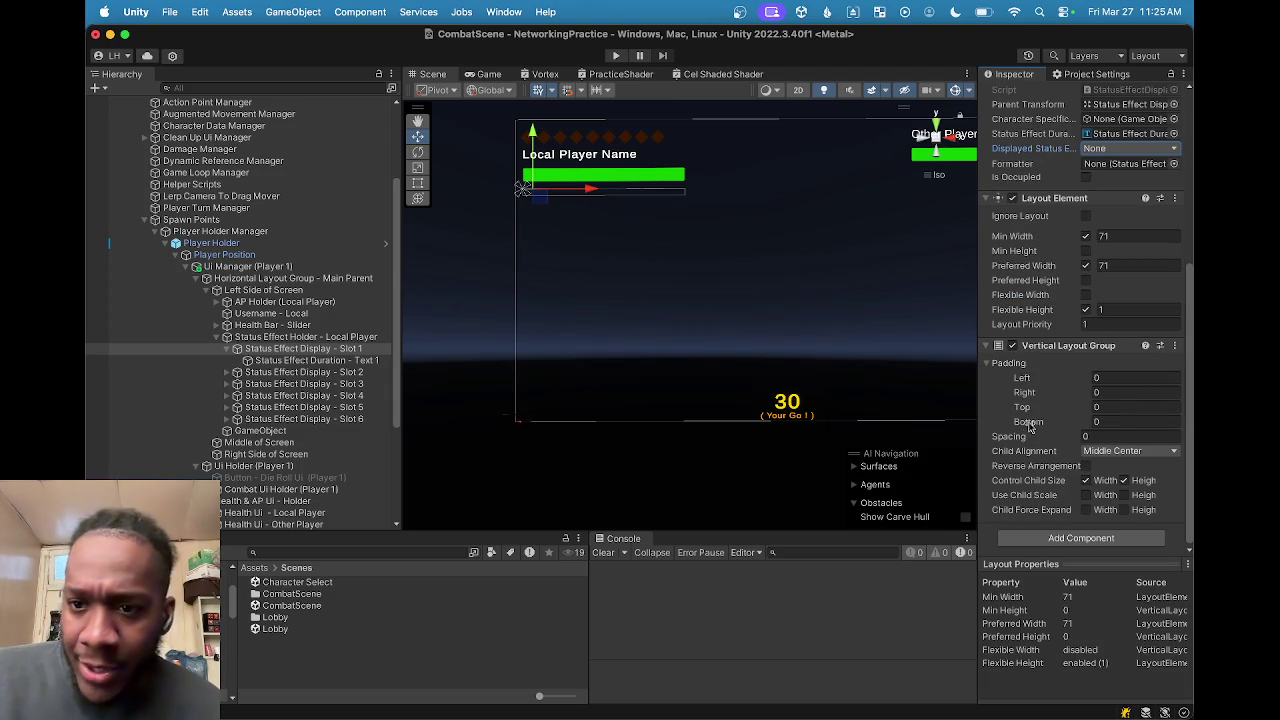
pyautogui.click(232, 350)
pyautogui.click(228, 349)
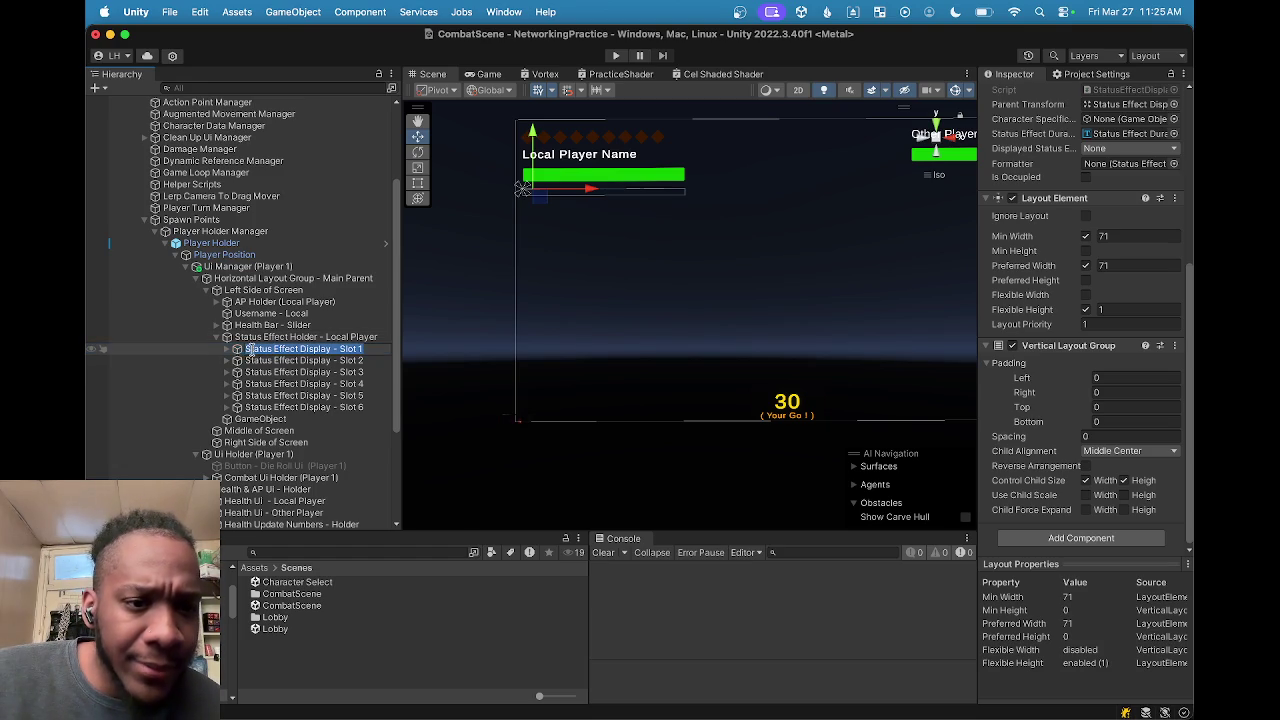
pyautogui.click(227, 349)
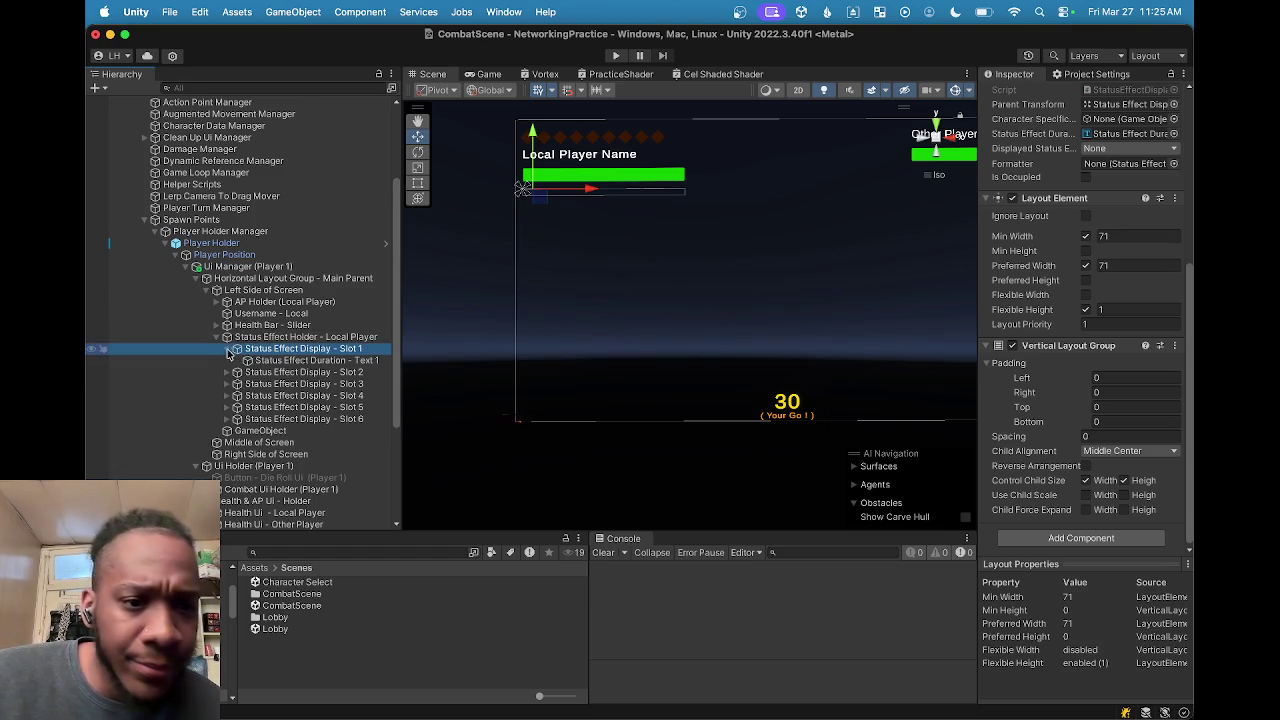
pyautogui.click(283, 337)
pyautogui.click(283, 349)
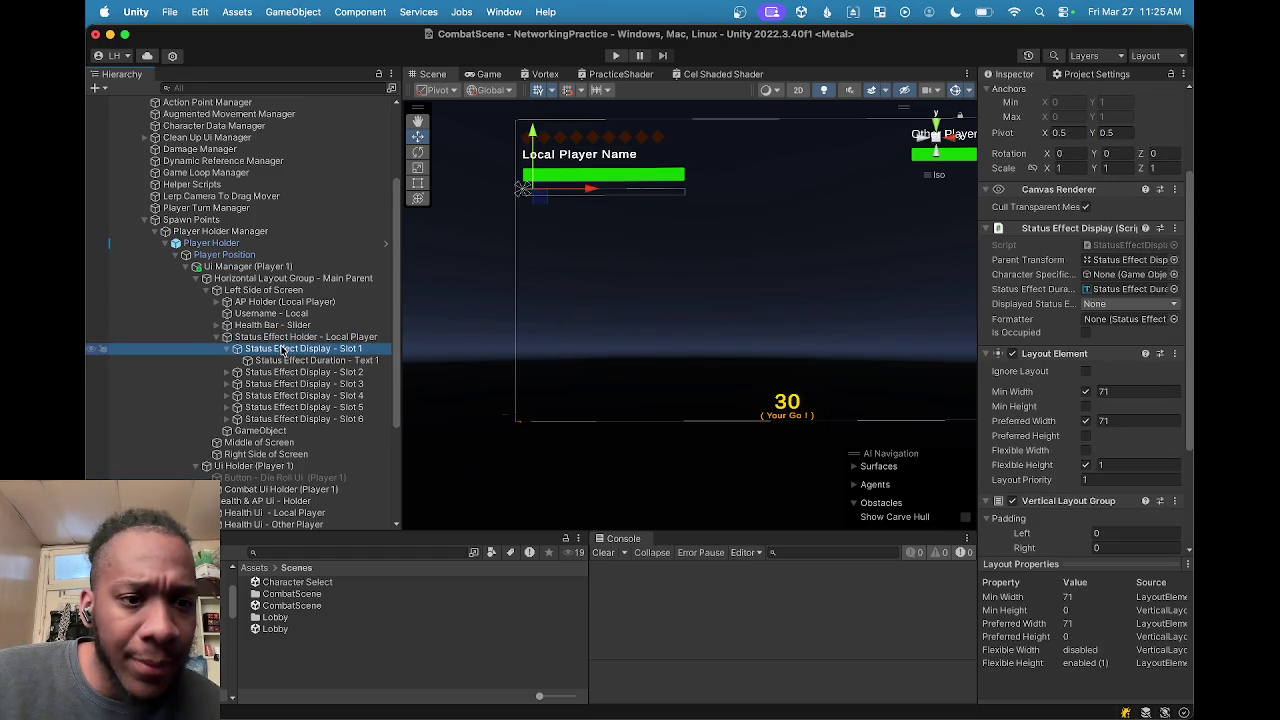
# Step: Add a UI Image child under Status Effect Display - Slot 1
pyautogui.rightClick(283, 349)
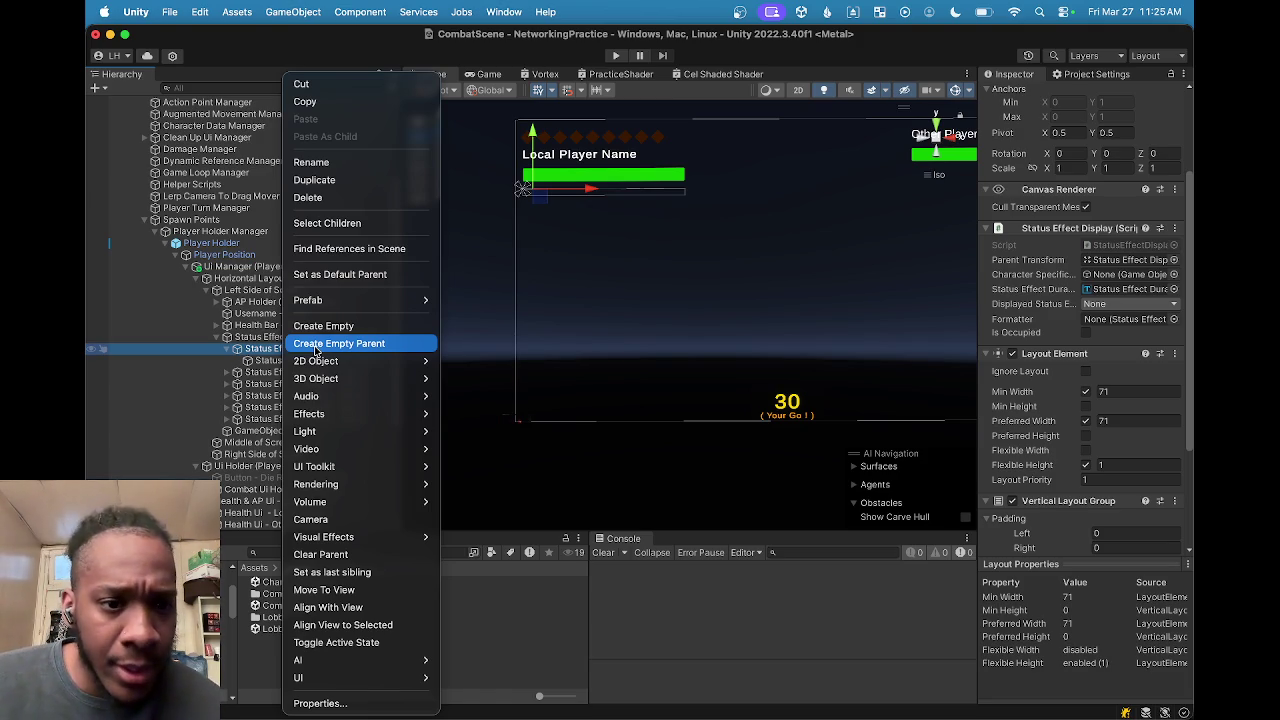
pyautogui.moveTo(327, 451)
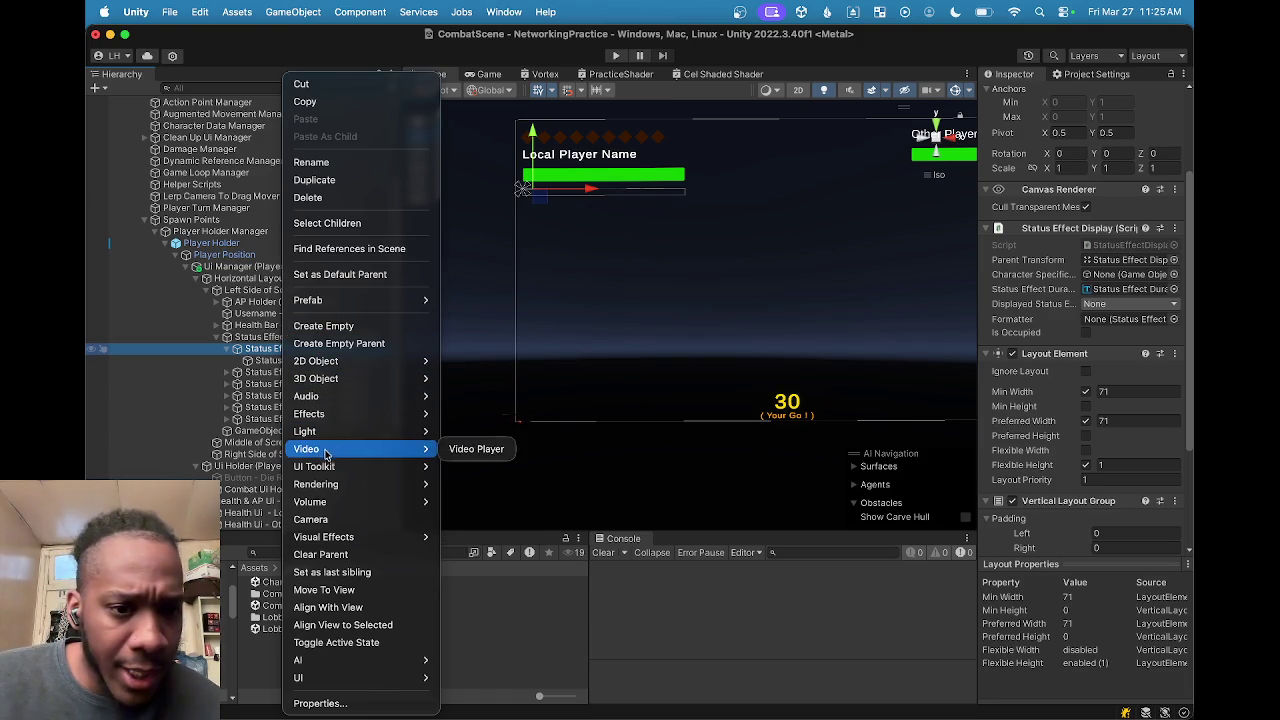
pyautogui.moveTo(420, 678)
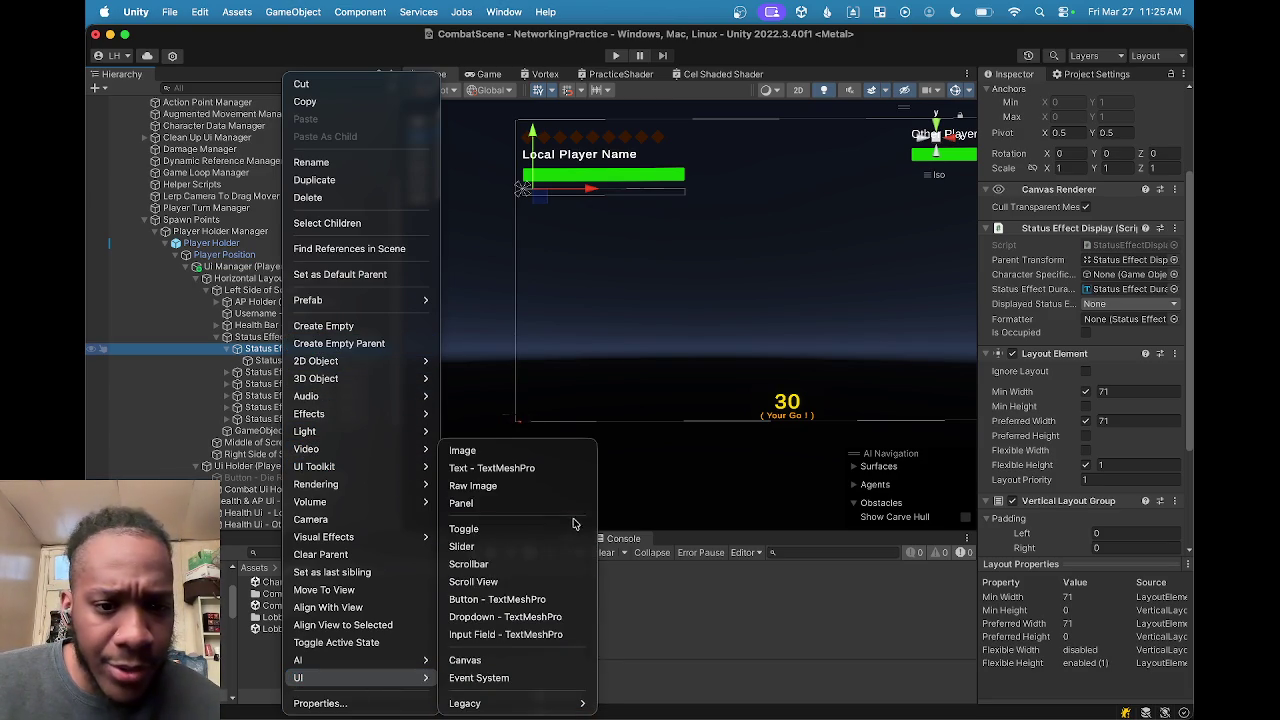
pyautogui.click(490, 459)
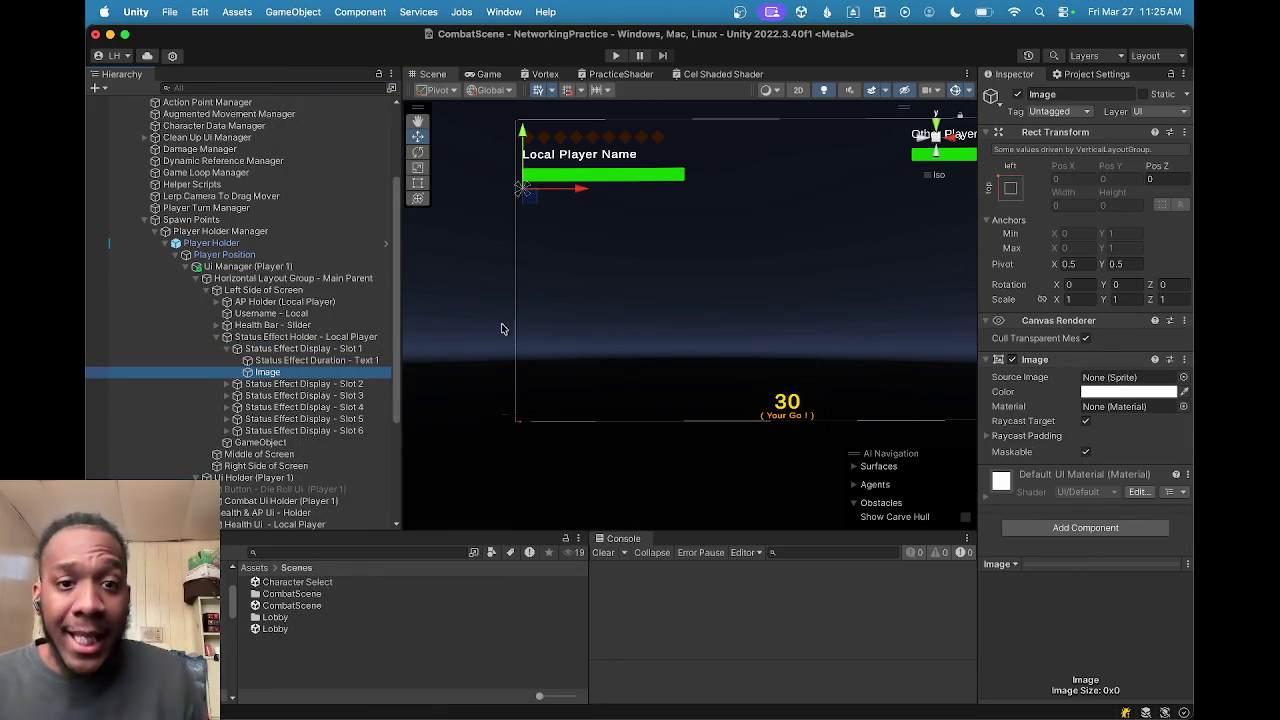
# Step: Collapse Status Effect Holder - Local Player and select the GameObject spacer below it
pyautogui.click(290, 348)
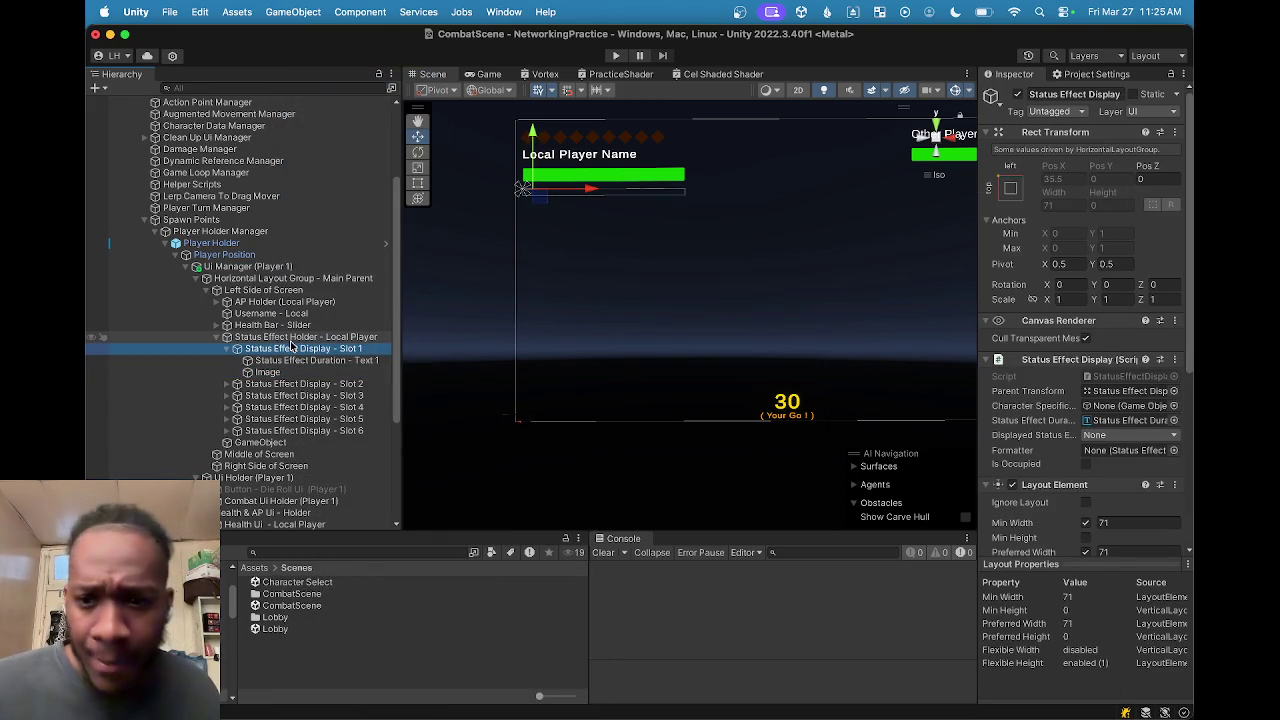
pyautogui.click(295, 337)
pyautogui.scroll(-1, 230, 342)
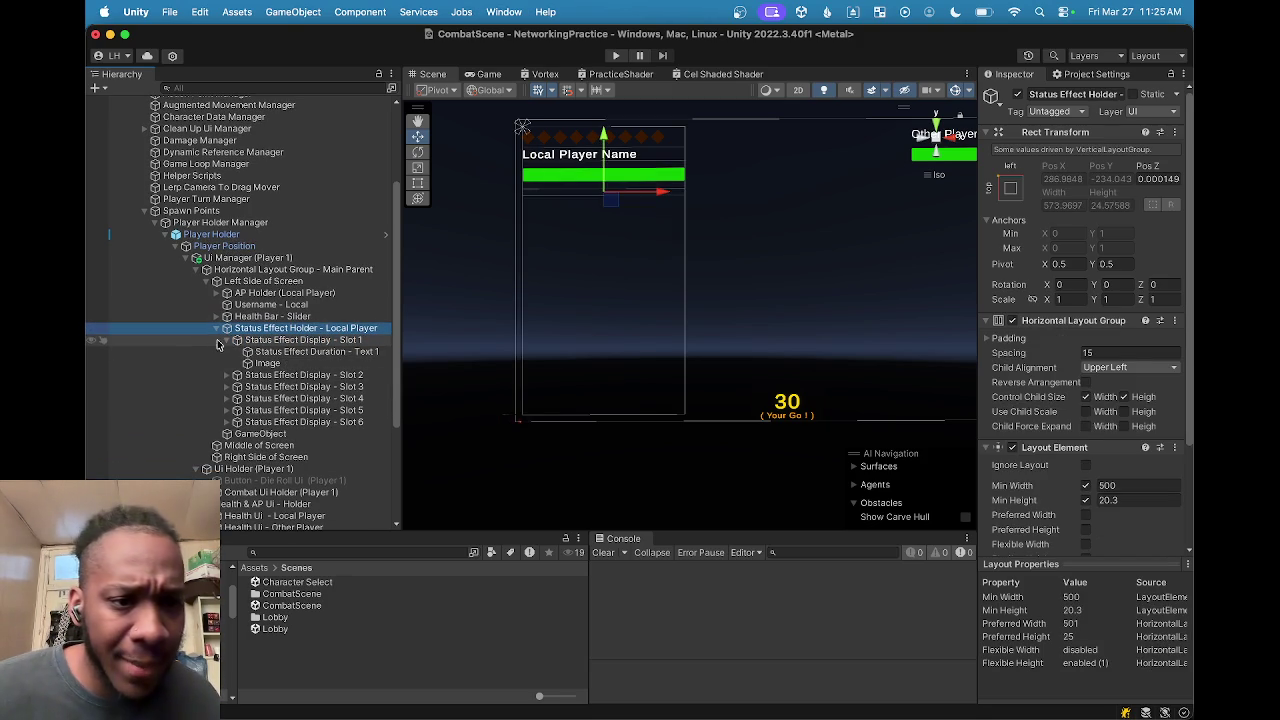
pyautogui.click(215, 328)
pyautogui.click(252, 341)
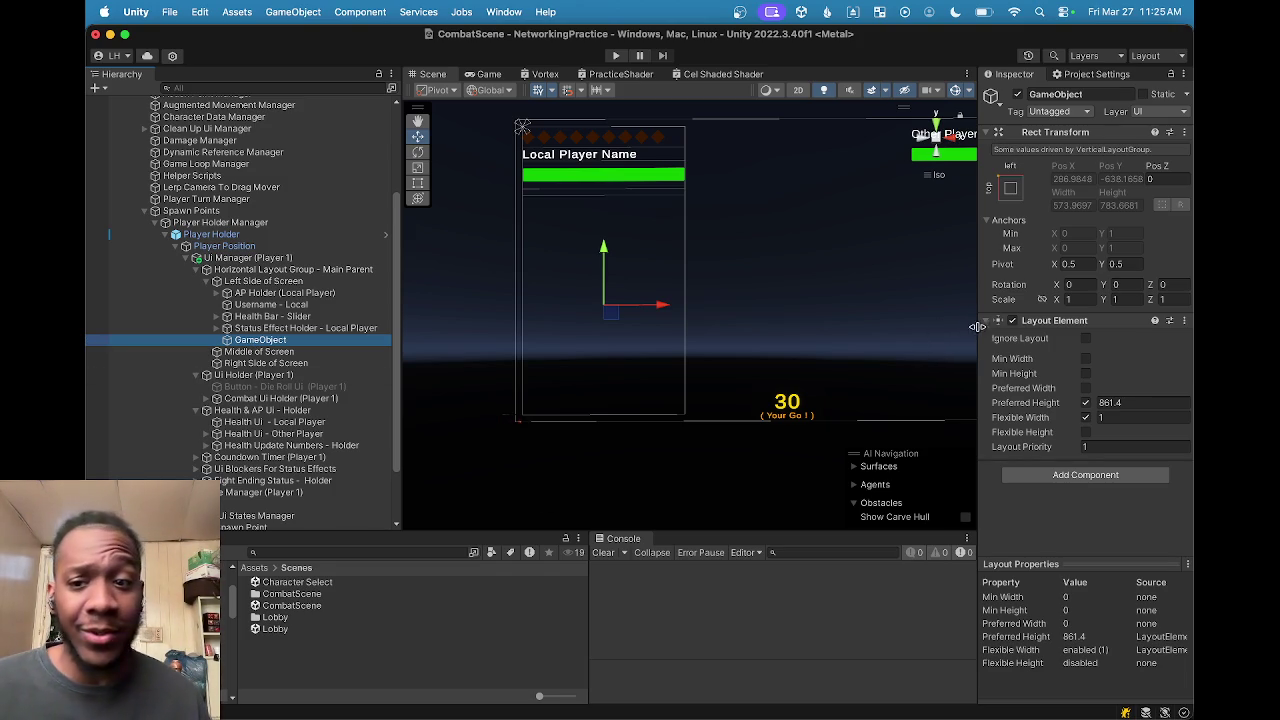
# Step: Enter 502.3 as the spacer's Preferred Height and scrub it higher
pyautogui.click(1096, 402)
pyautogui.write('502.3')
pyautogui.moveTo(755, 398)
pyautogui.mouseDown()
pyautogui.moveTo(963, 389)
pyautogui.moveTo(866, 386)
pyautogui.mouseUp()
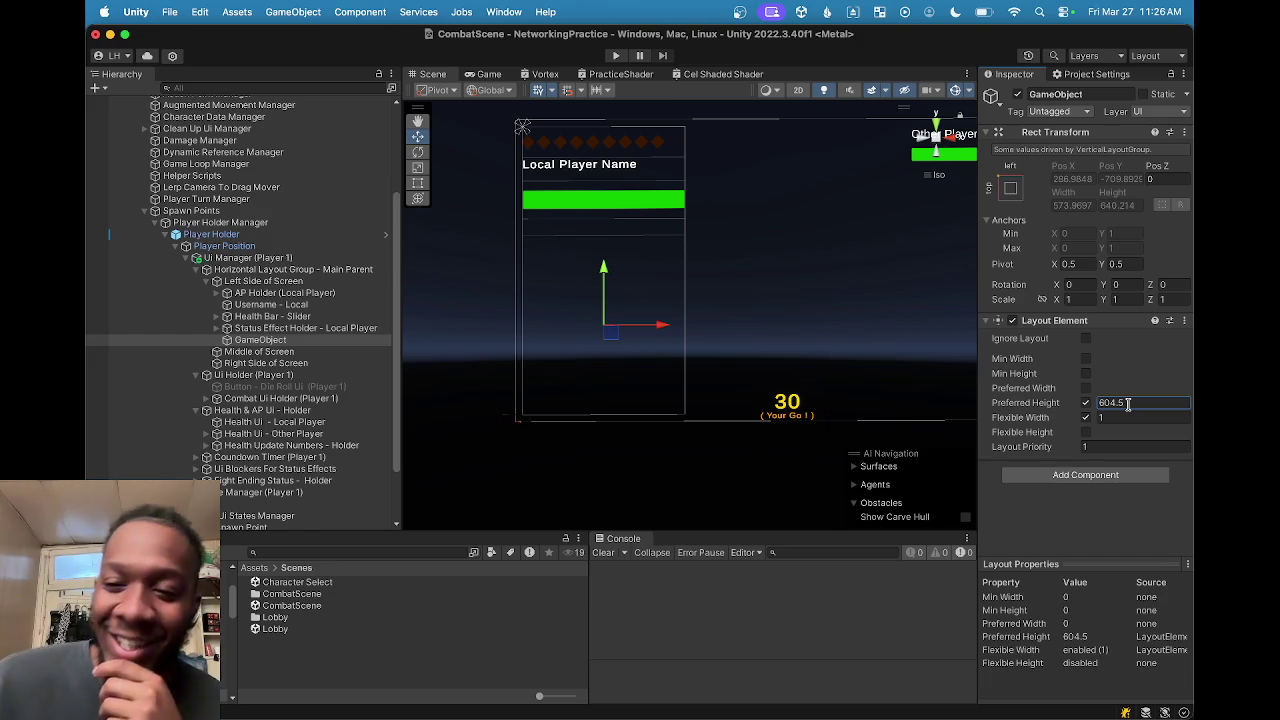
# Step: Retype the Preferred Height as 476.6 and nudge it to 474.4
pyautogui.doubleClick(1125, 403)
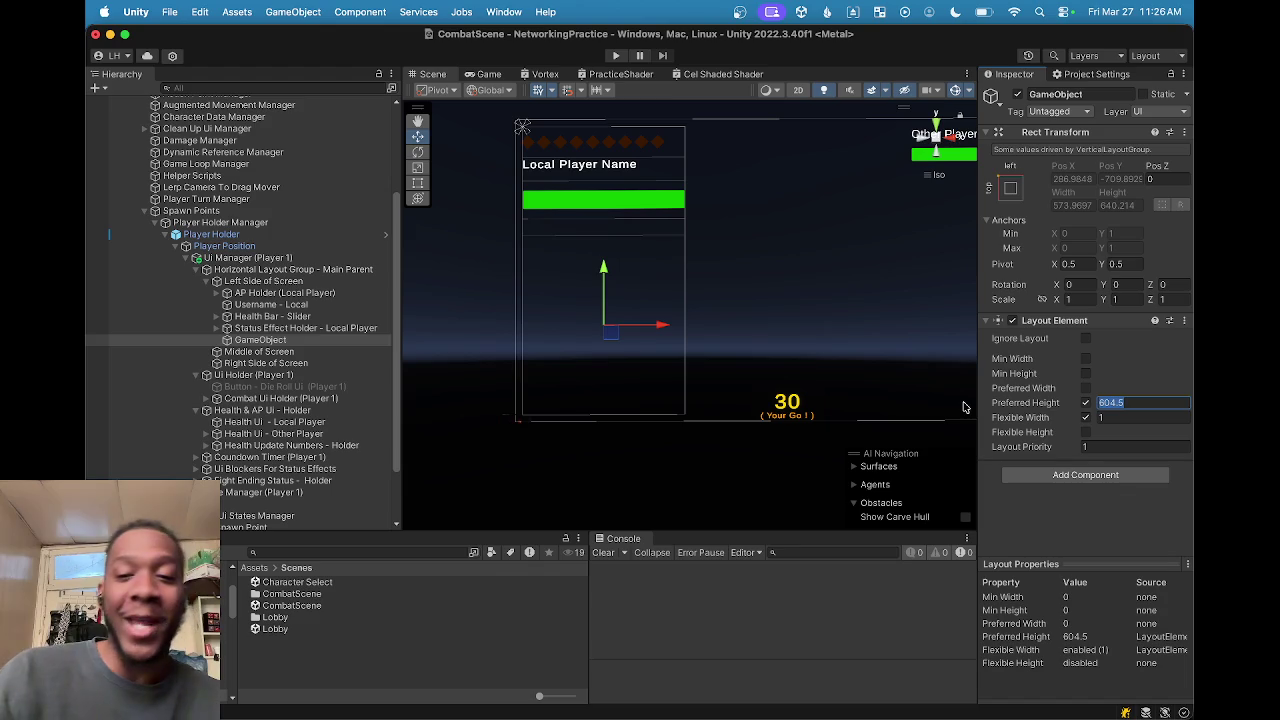
pyautogui.press('BackSpace')
pyautogui.write('25')
pyautogui.press('BackSpace')
pyautogui.press('BackSpace')
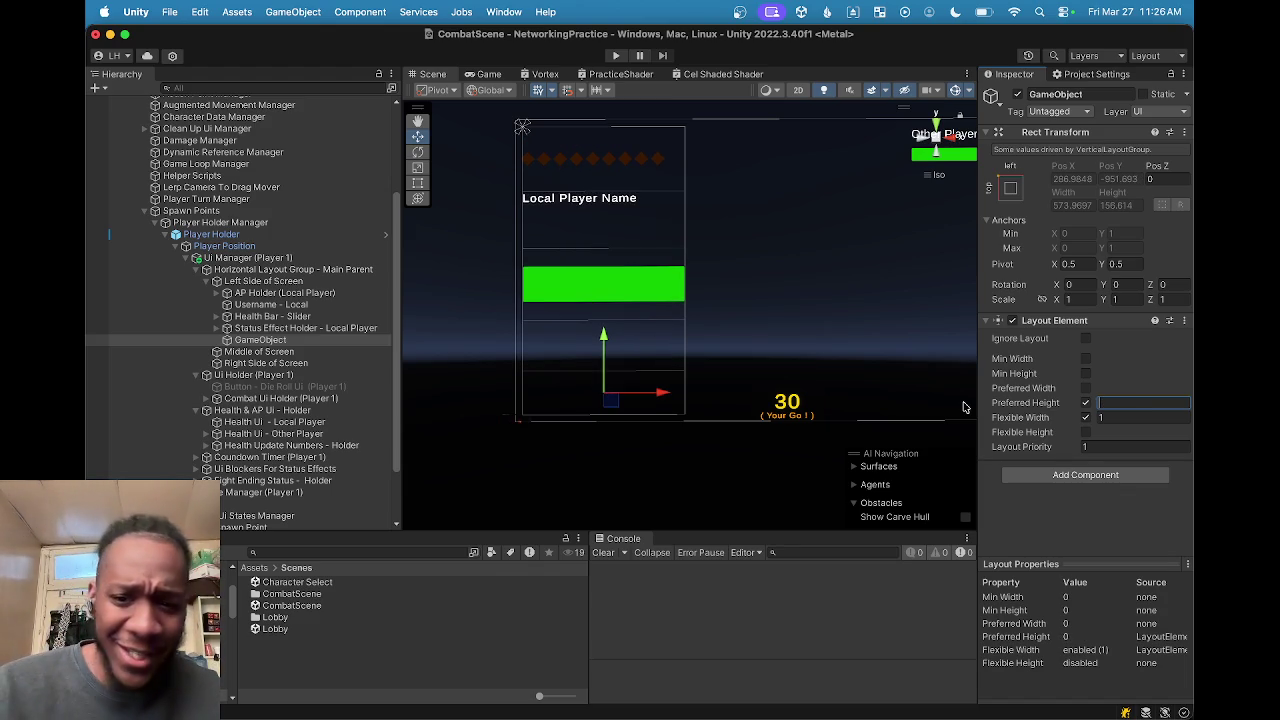
pyautogui.write('2')
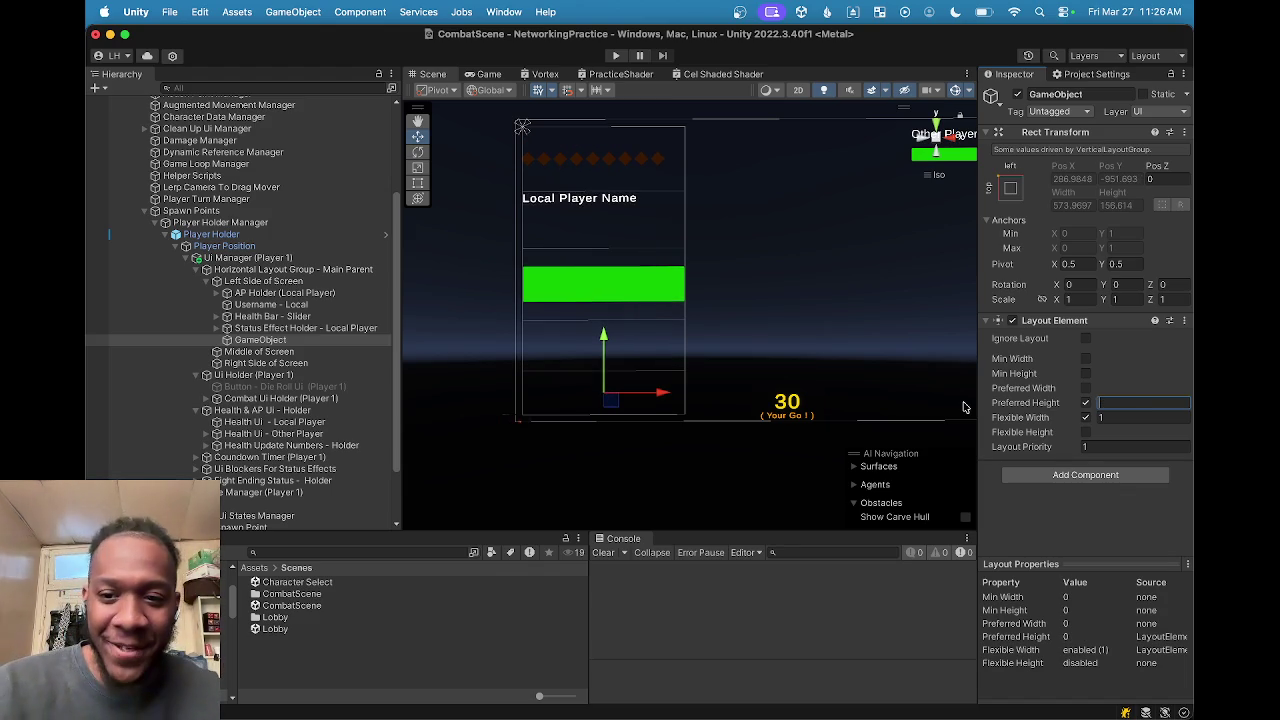
pyautogui.press('BackSpace')
pyautogui.write('30')
pyautogui.press('BackSpace')
pyautogui.press('BackSpace')
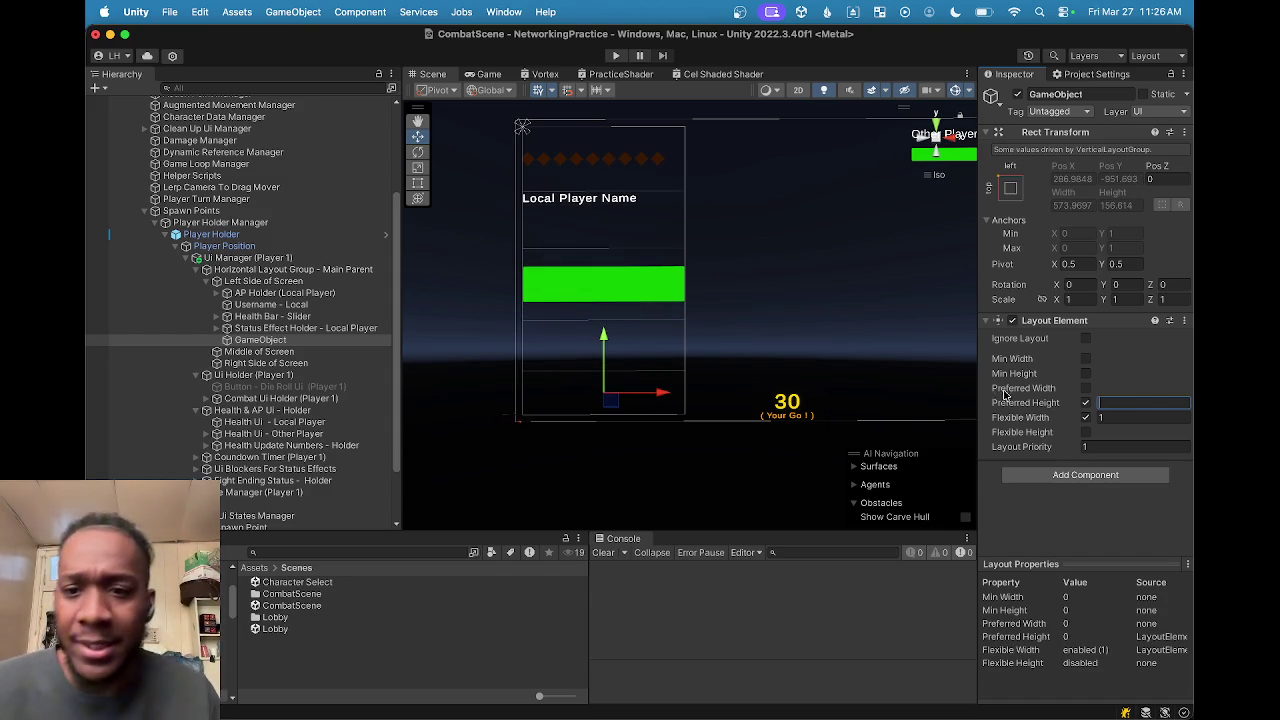
pyautogui.write('425')
pyautogui.press('BackSpace')
pyautogui.press('BackSpace')
pyautogui.press('BackSpace')
pyautogui.write('476.6')
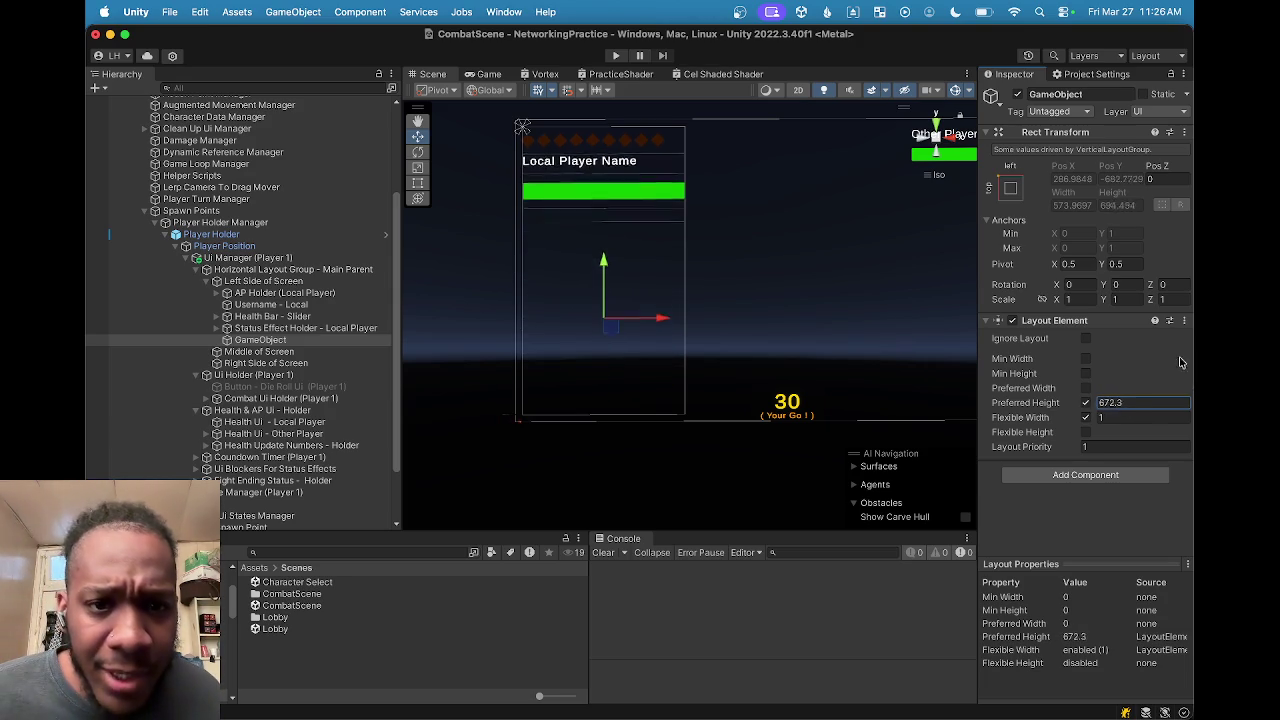
pyautogui.moveTo(1025, 352); pyautogui.dragTo(1028, 355)
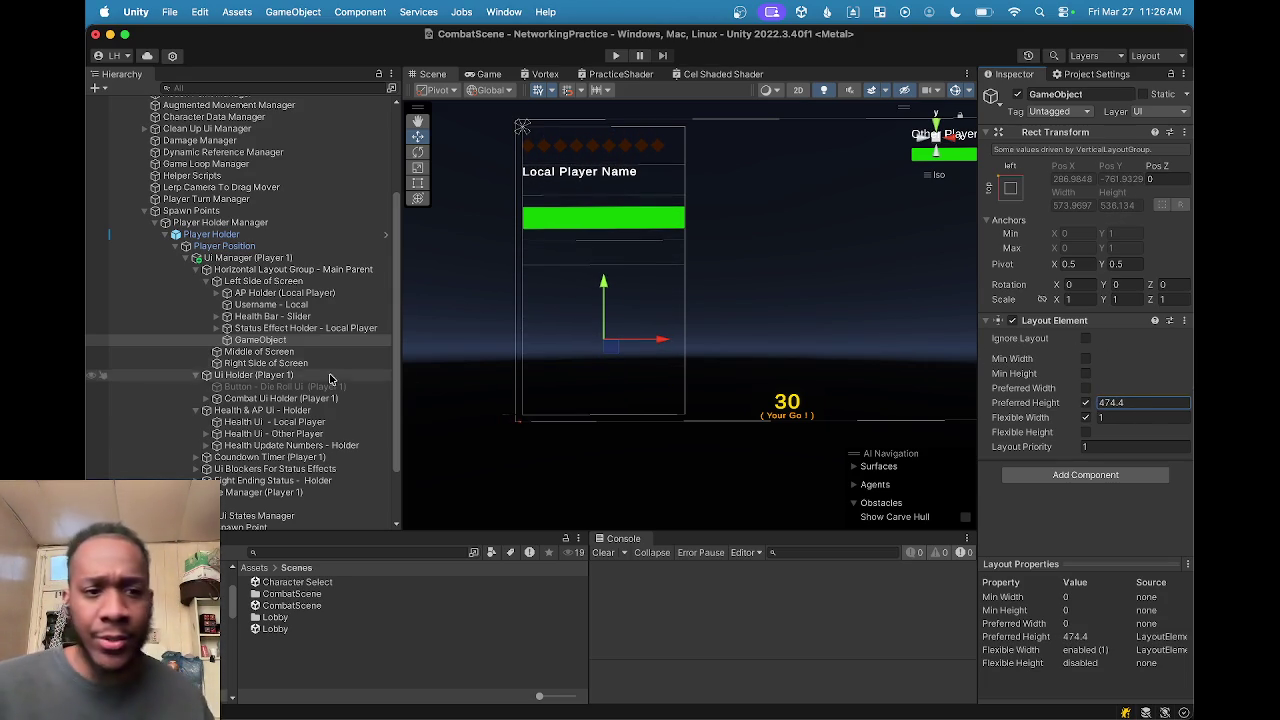
pyautogui.click(216, 328)
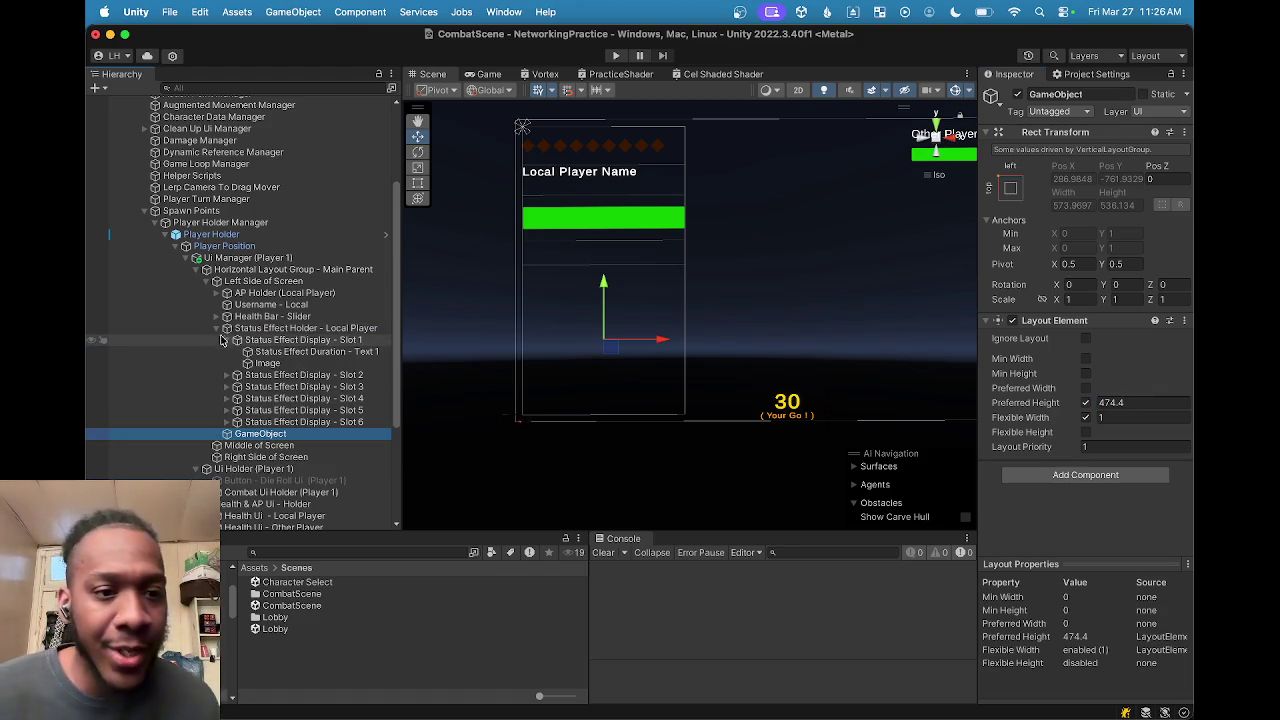
# Step: Set Status Effect Holder - Local Player's Layout Element Min Height to 50
pyautogui.click(216, 328)
pyautogui.click(268, 333)
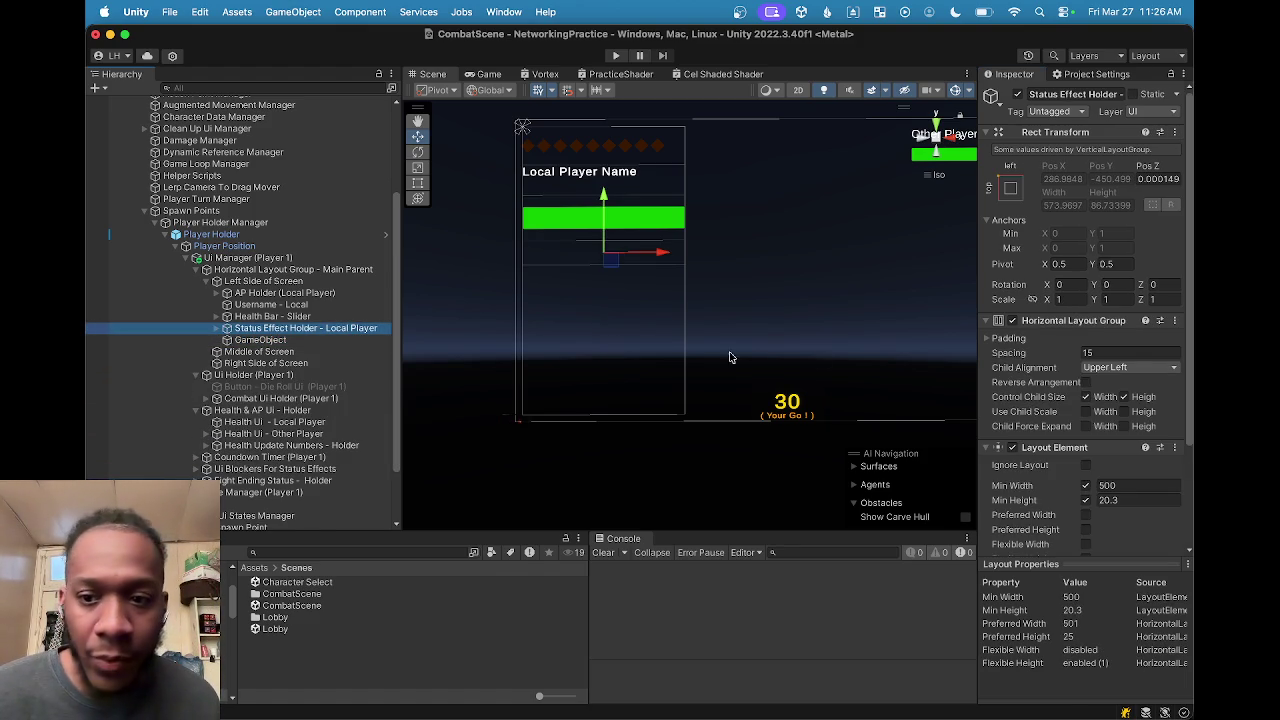
pyautogui.scroll(-2, 1118, 464)
pyautogui.scroll(-1, 1108, 480)
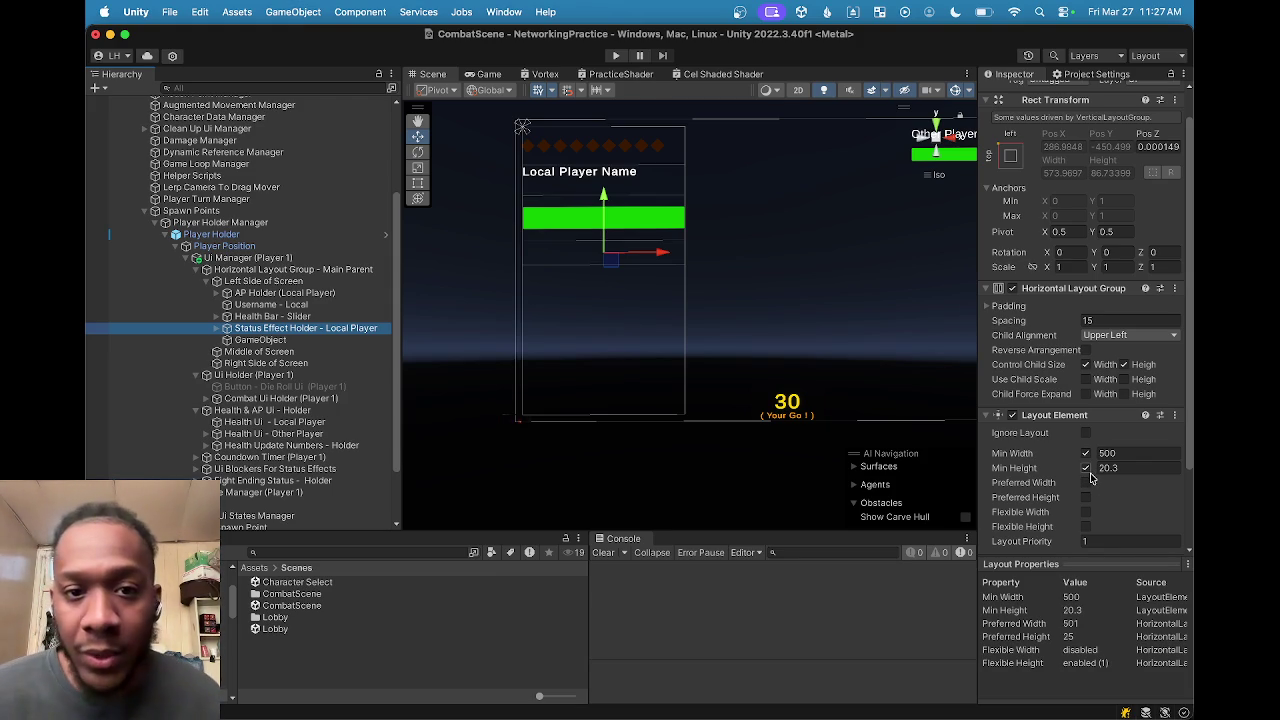
pyautogui.click(1145, 467)
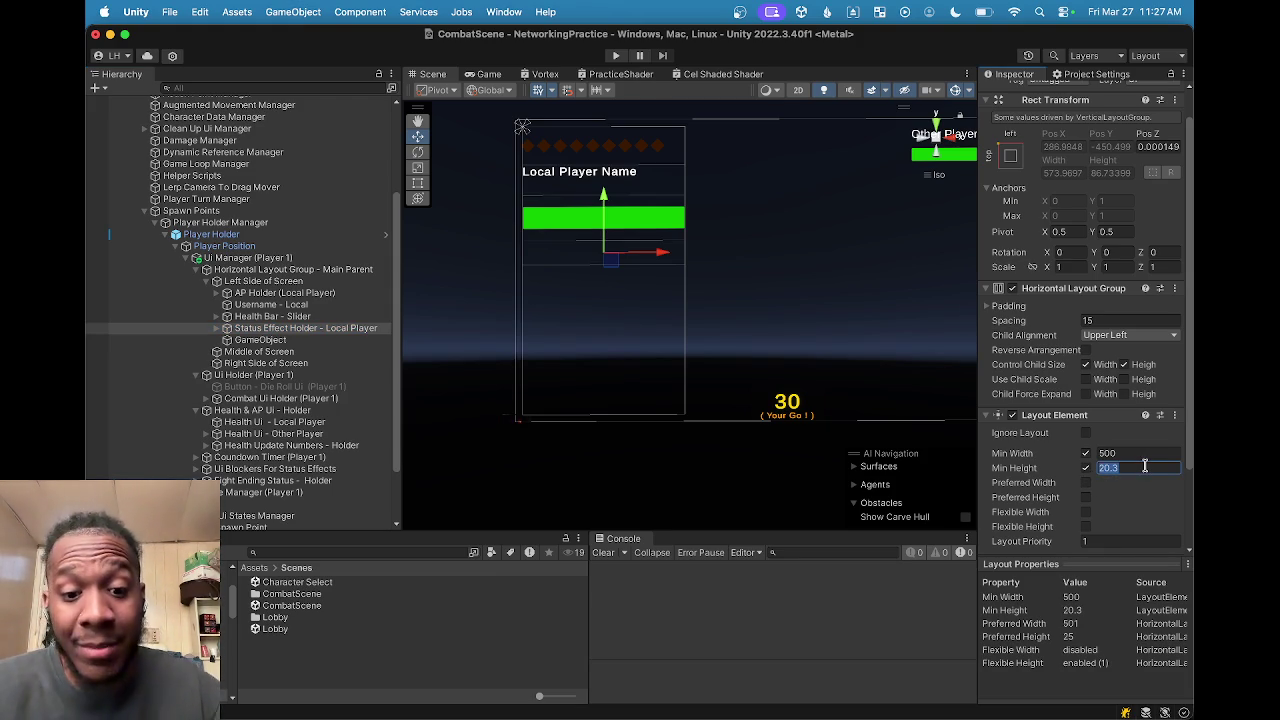
pyautogui.write('50')
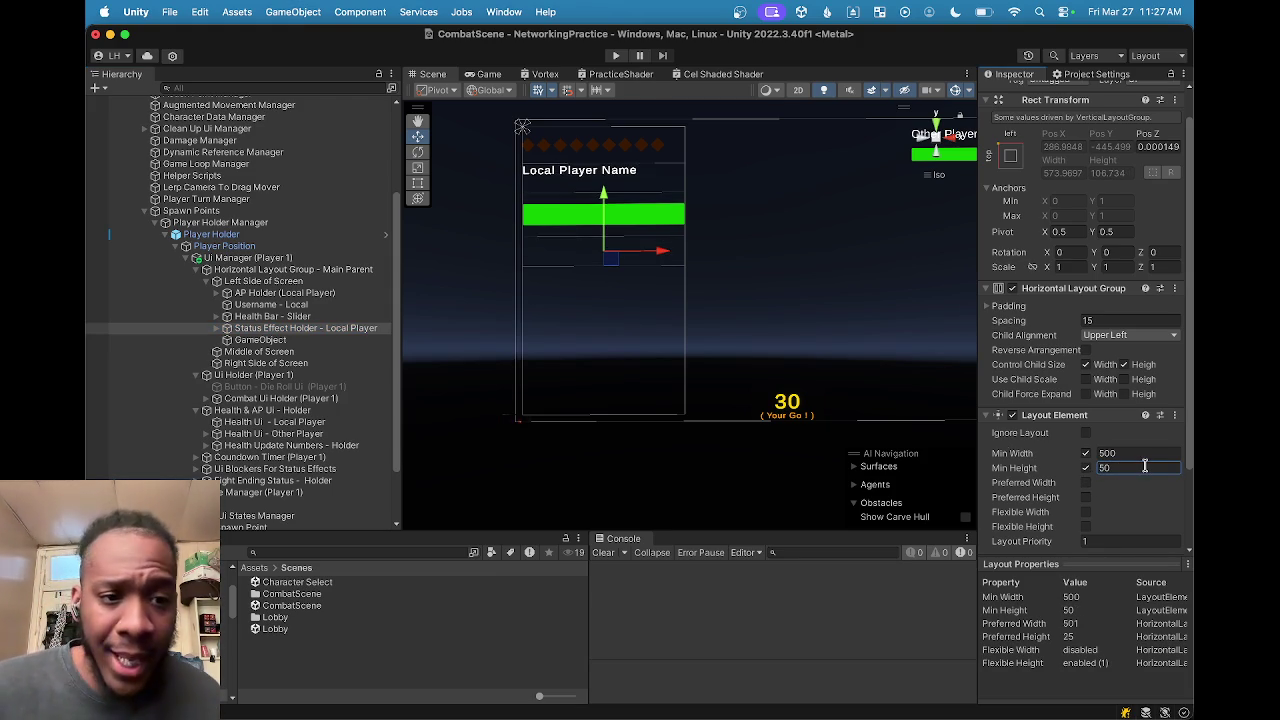
# Step: Scrub the GameObject spacer's Preferred Height up to 875.4
pyautogui.click(260, 340)
pyautogui.click(1086, 417)
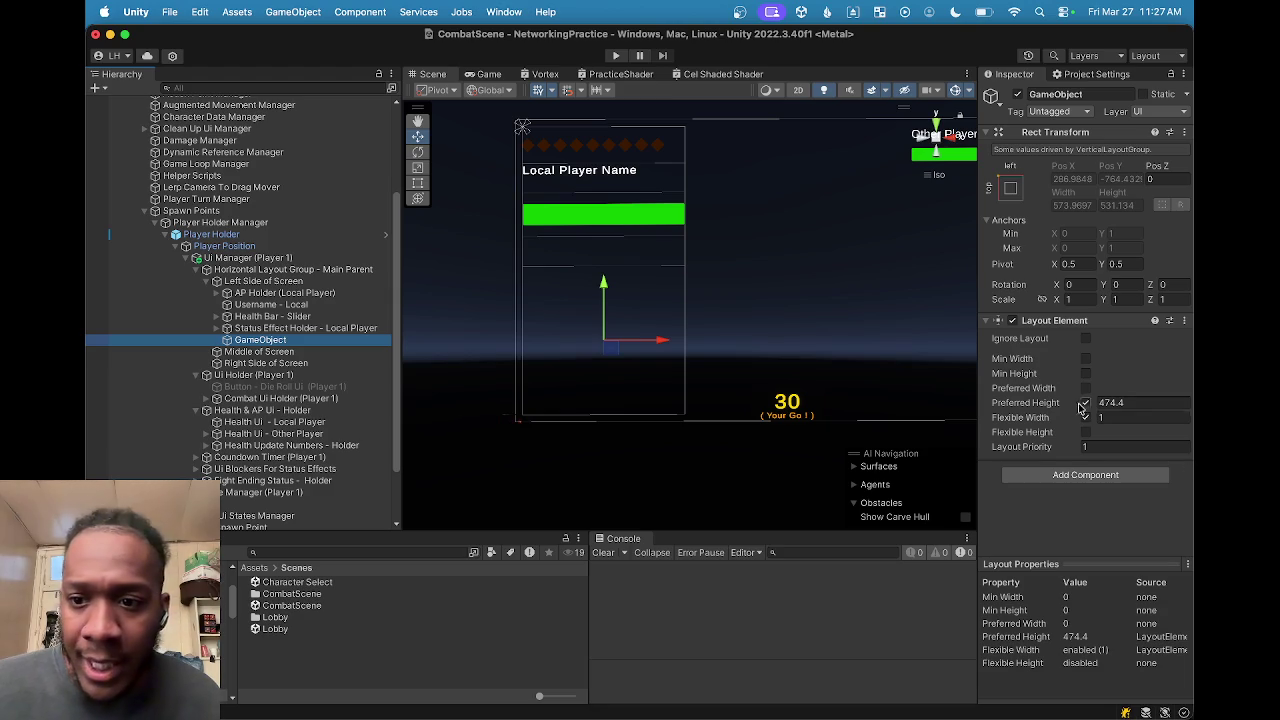
pyautogui.click(1096, 404)
pyautogui.moveTo(1096, 404); pyautogui.dragTo(1192, 408)
pyautogui.write('875.4')
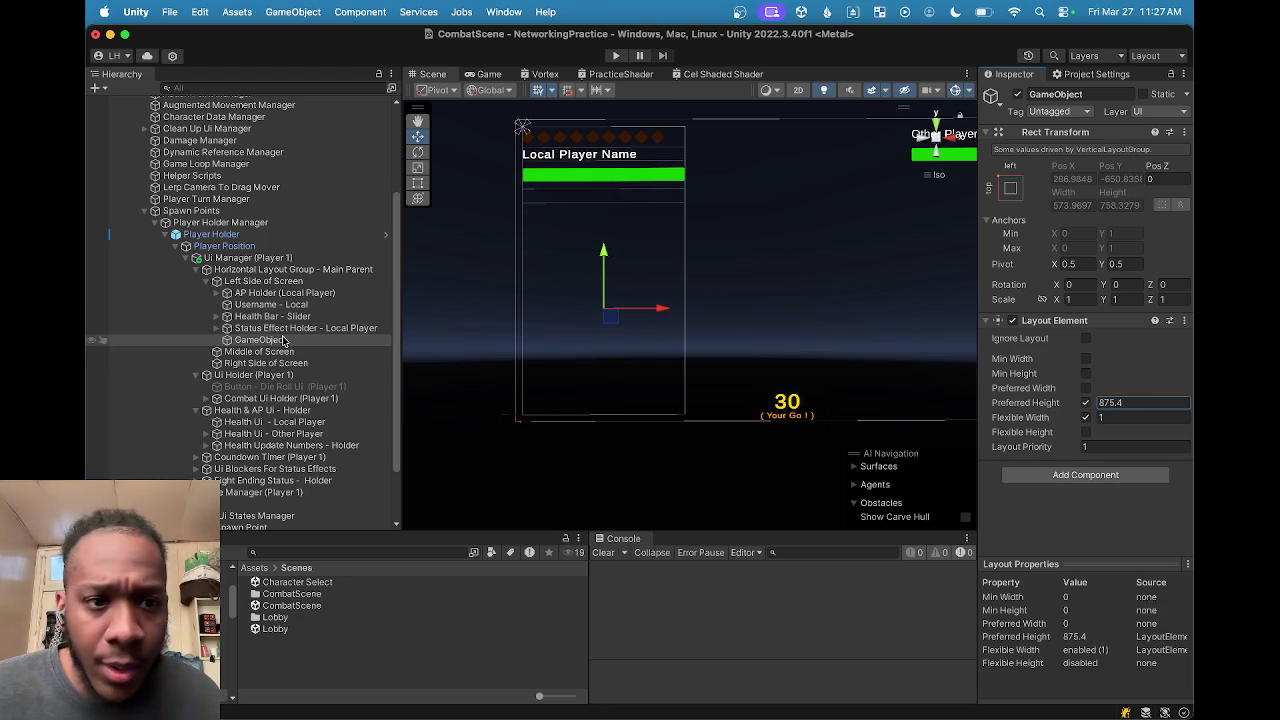
# Step: Change the status effect holder's Min Height to 75
pyautogui.click(284, 331)
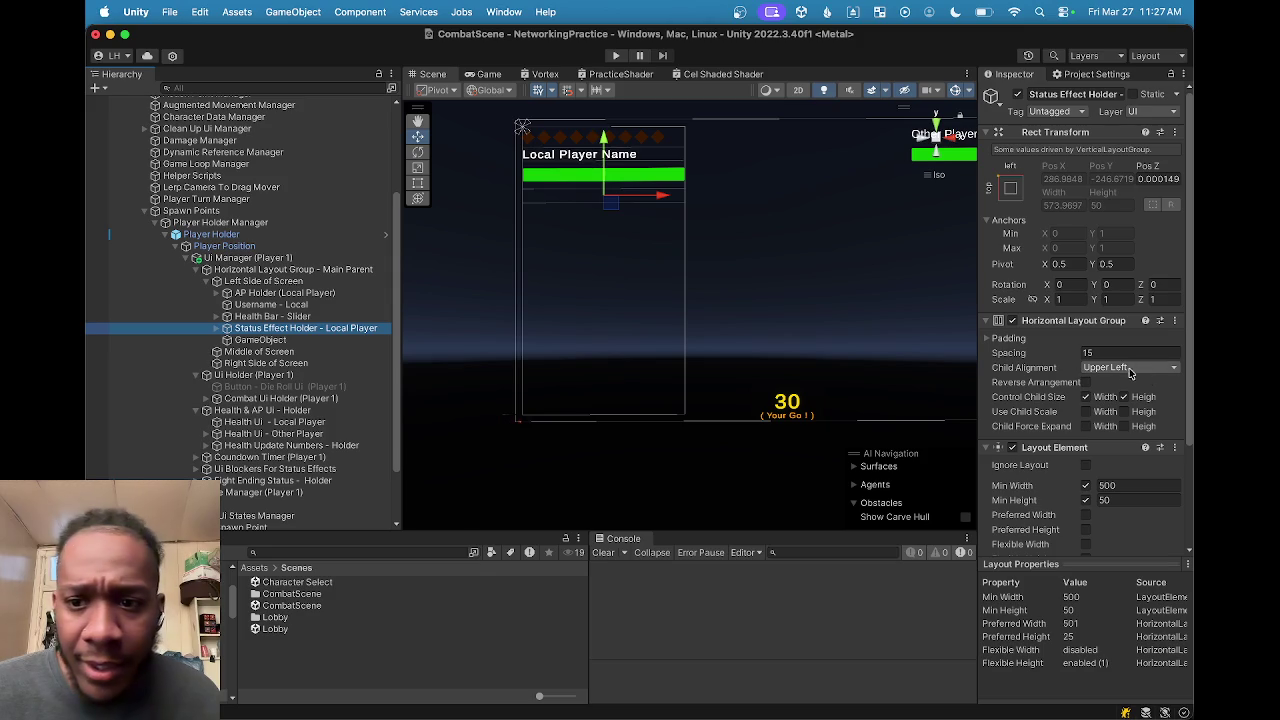
pyautogui.click(1141, 499)
pyautogui.write('100')
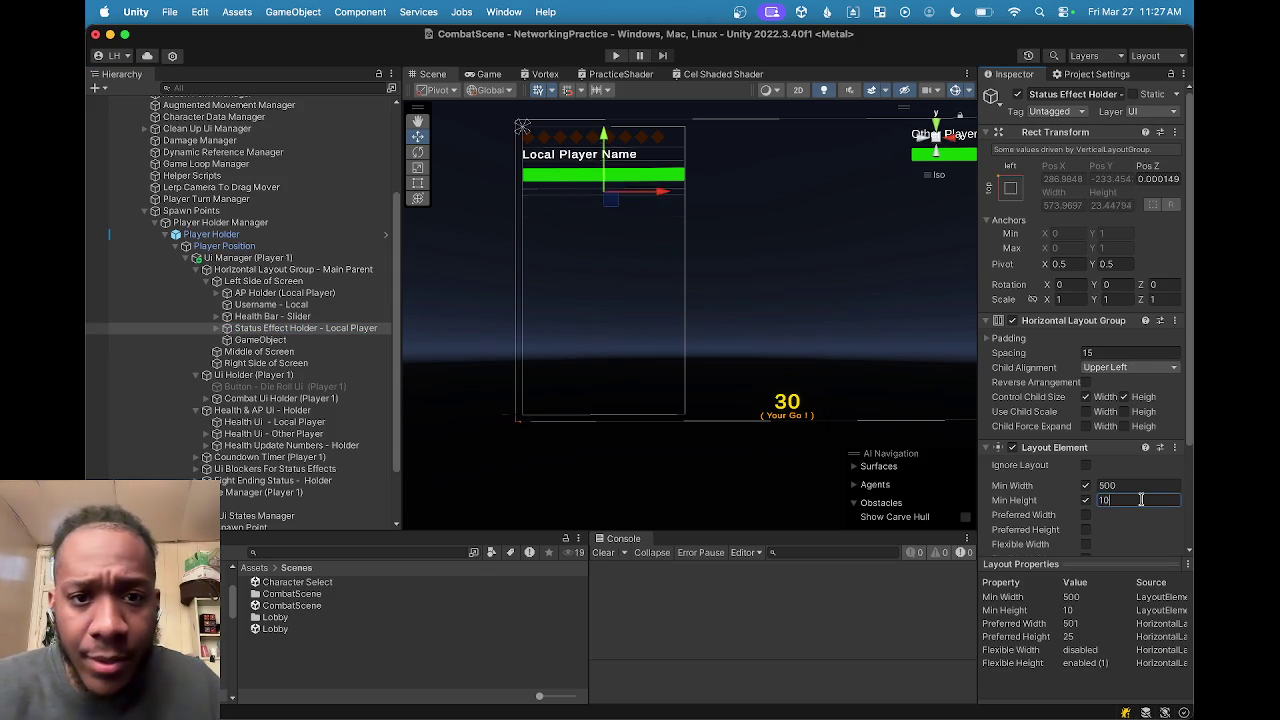
pyautogui.press('BackSpace')
pyautogui.press('BackSpace')
pyautogui.press('BackSpace')
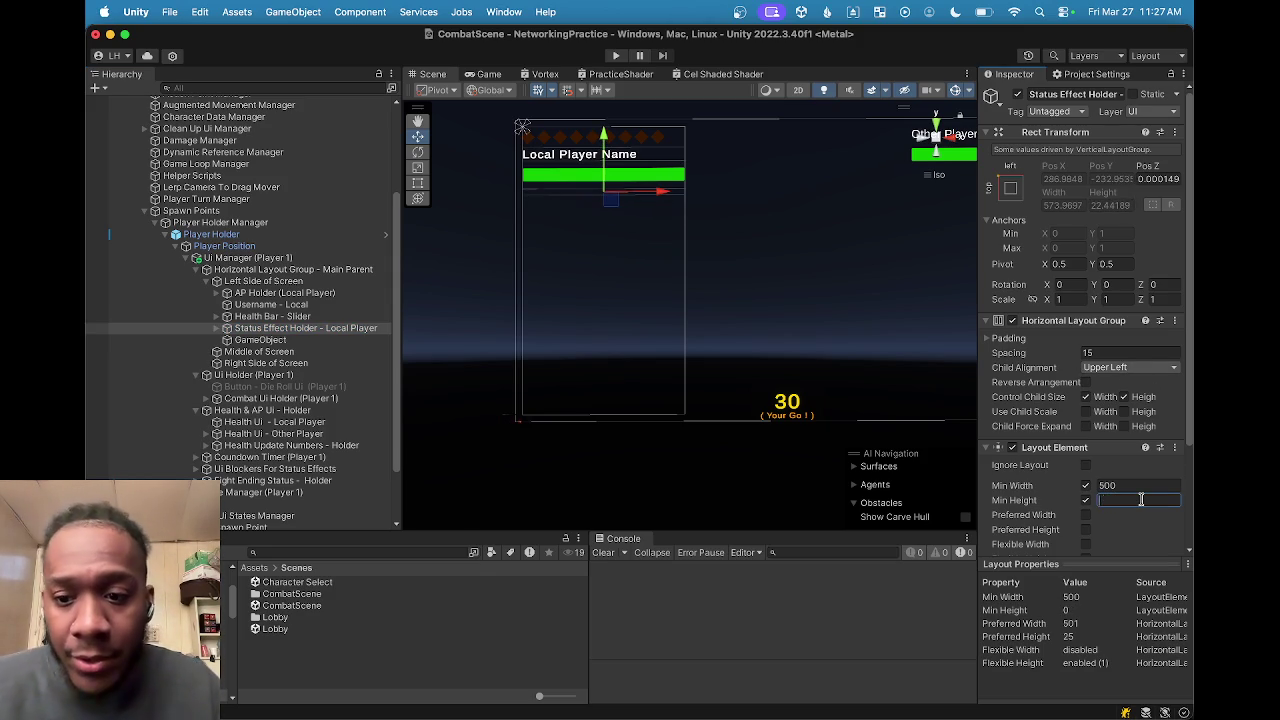
pyautogui.write('75')
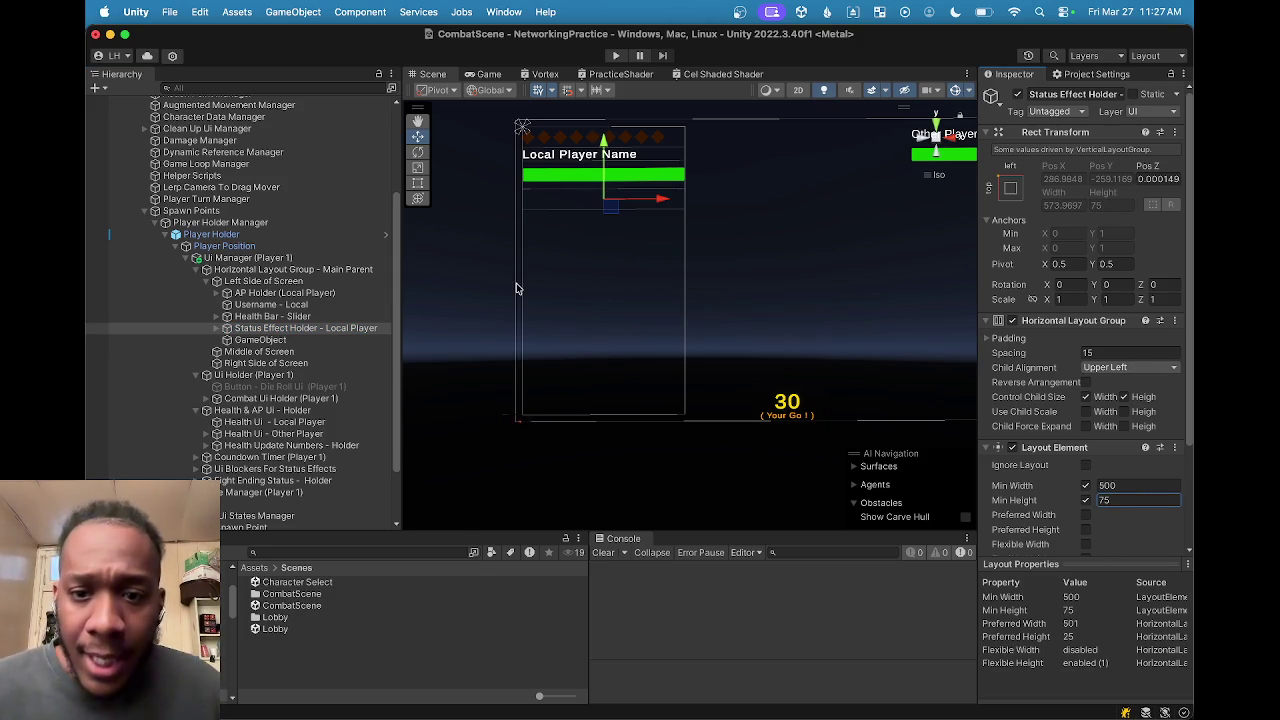
# Step: Set the GameObject spacer's Preferred Height to 750 and preview the HUD in the Game view
pyautogui.click(262, 340)
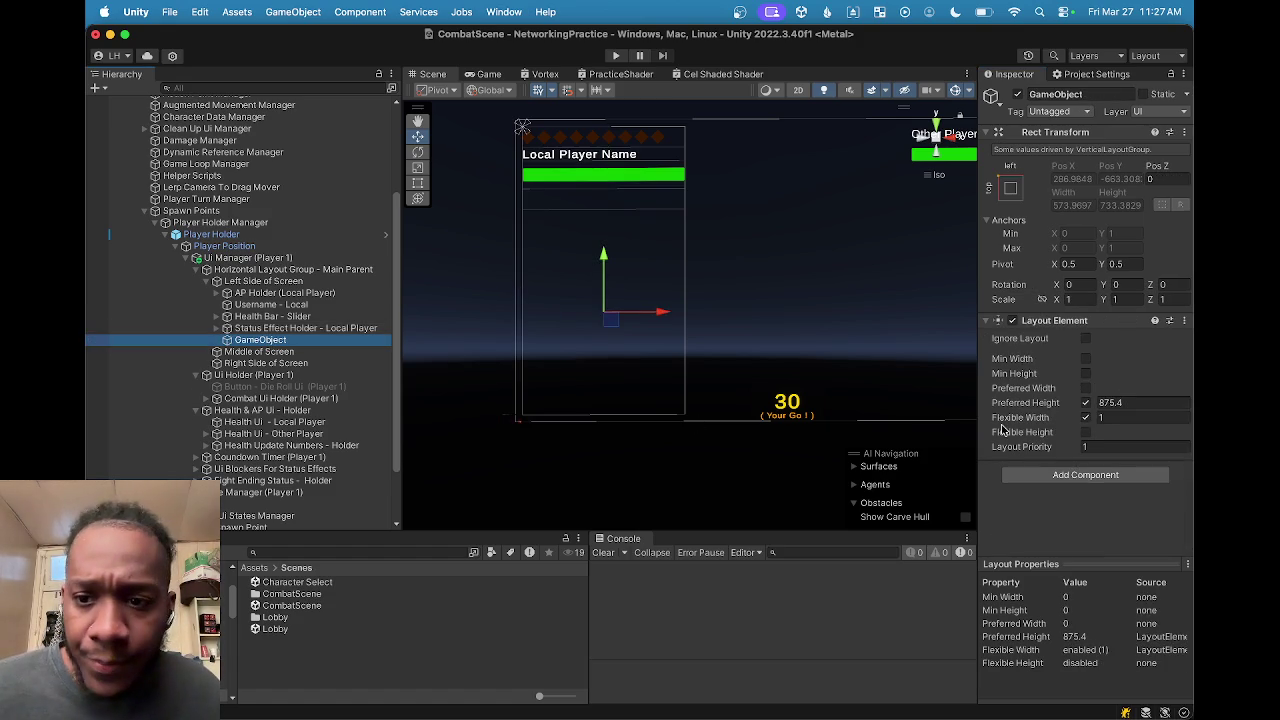
pyautogui.click(1096, 404)
pyautogui.write('1182.8')
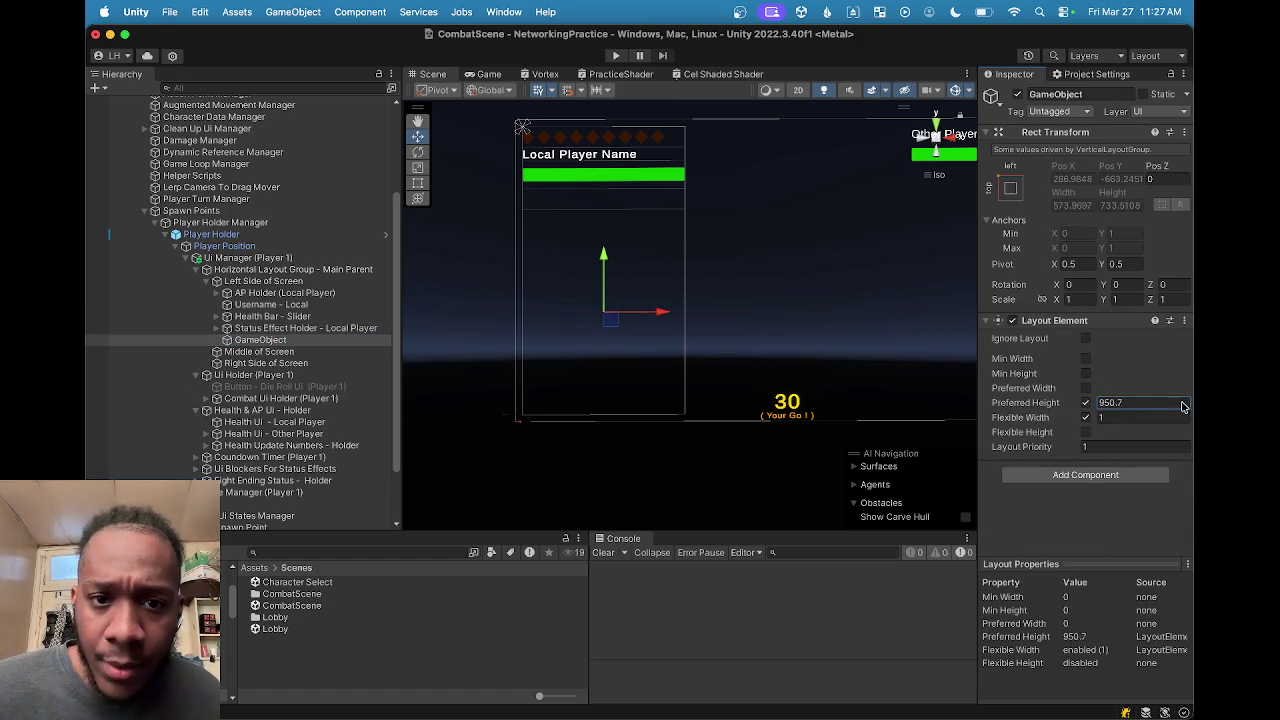
pyautogui.moveTo(844, 432)
pyautogui.mouseDown()
pyautogui.moveTo(460, 404)
pyautogui.moveTo(337, 371)
pyautogui.moveTo(381, 372)
pyautogui.mouseUp()
pyautogui.click(1143, 403)
pyautogui.write('750')
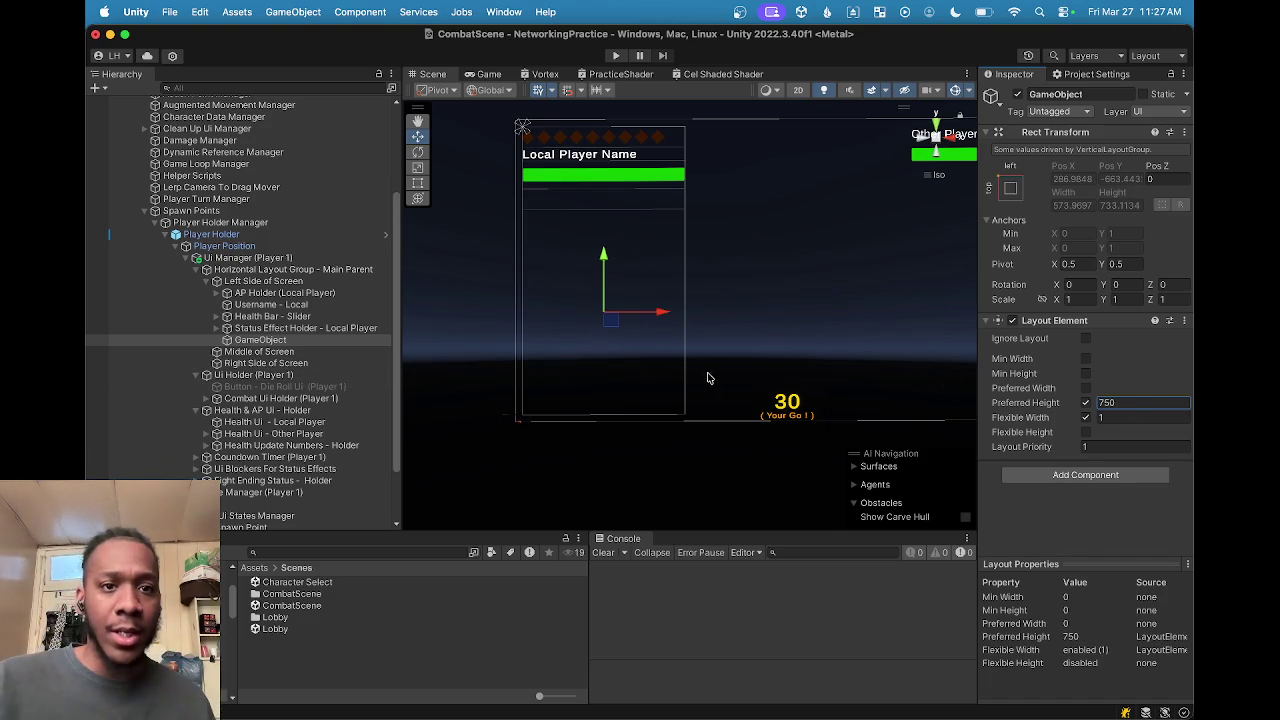
pyautogui.click(489, 74)
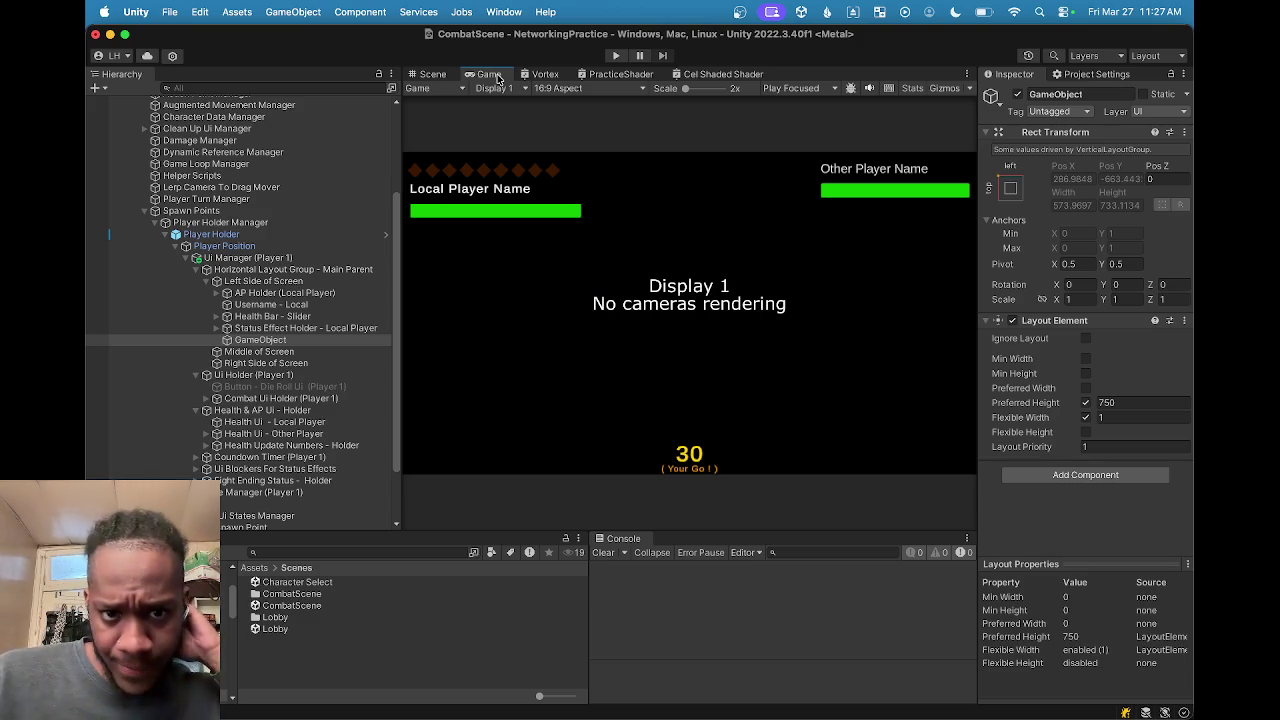
# Step: Switch to the Game view and start a new custom entry of type Aspect Ratio
pyautogui.click(434, 78)
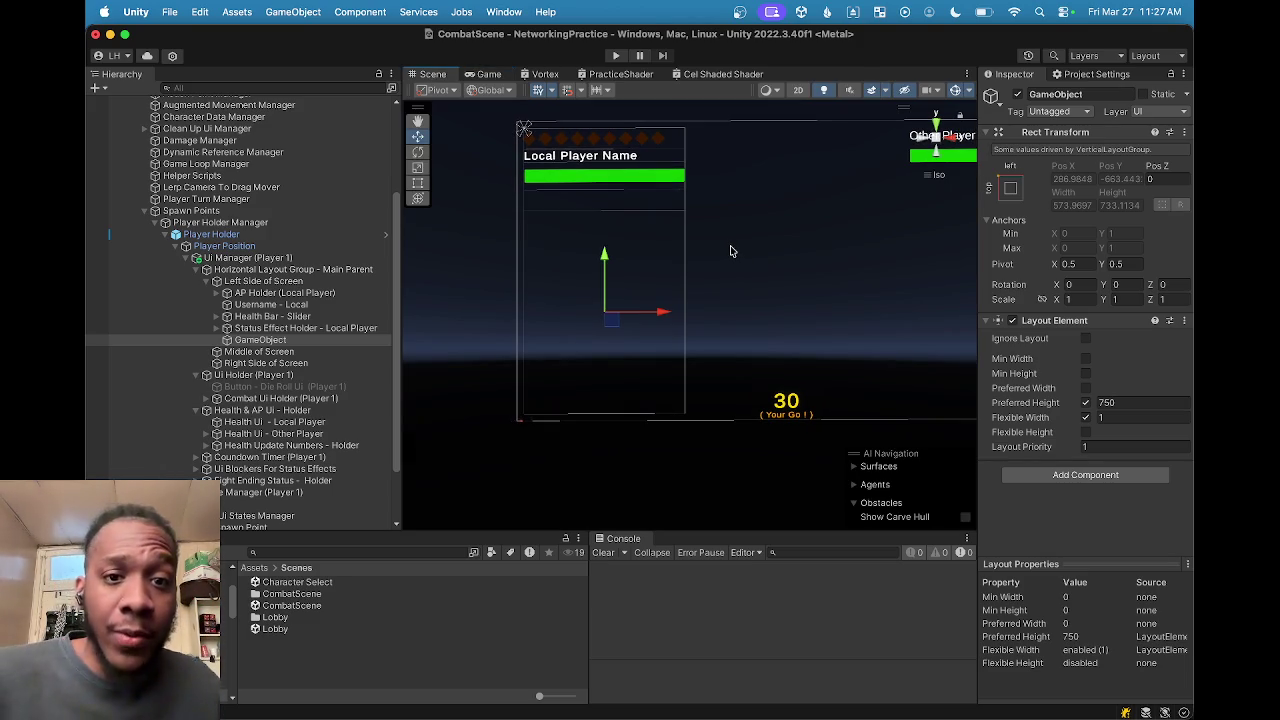
pyautogui.click(489, 74)
pyautogui.click(574, 88)
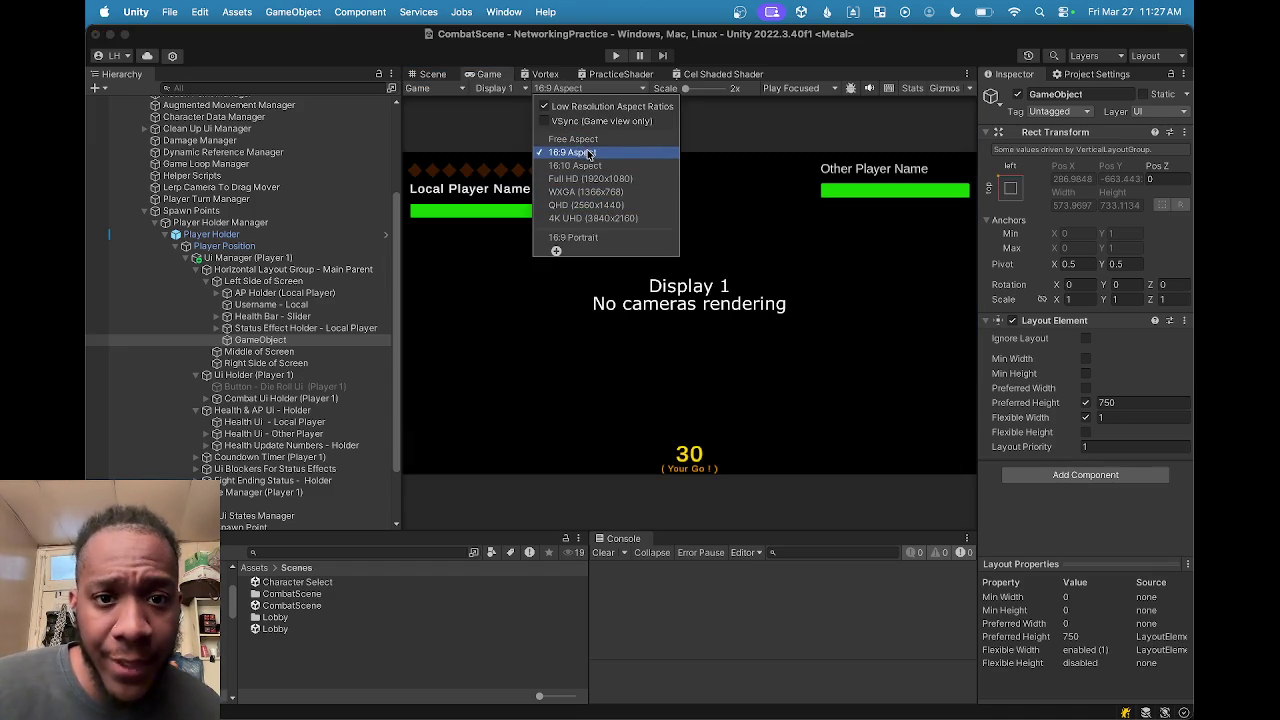
pyautogui.click(556, 251)
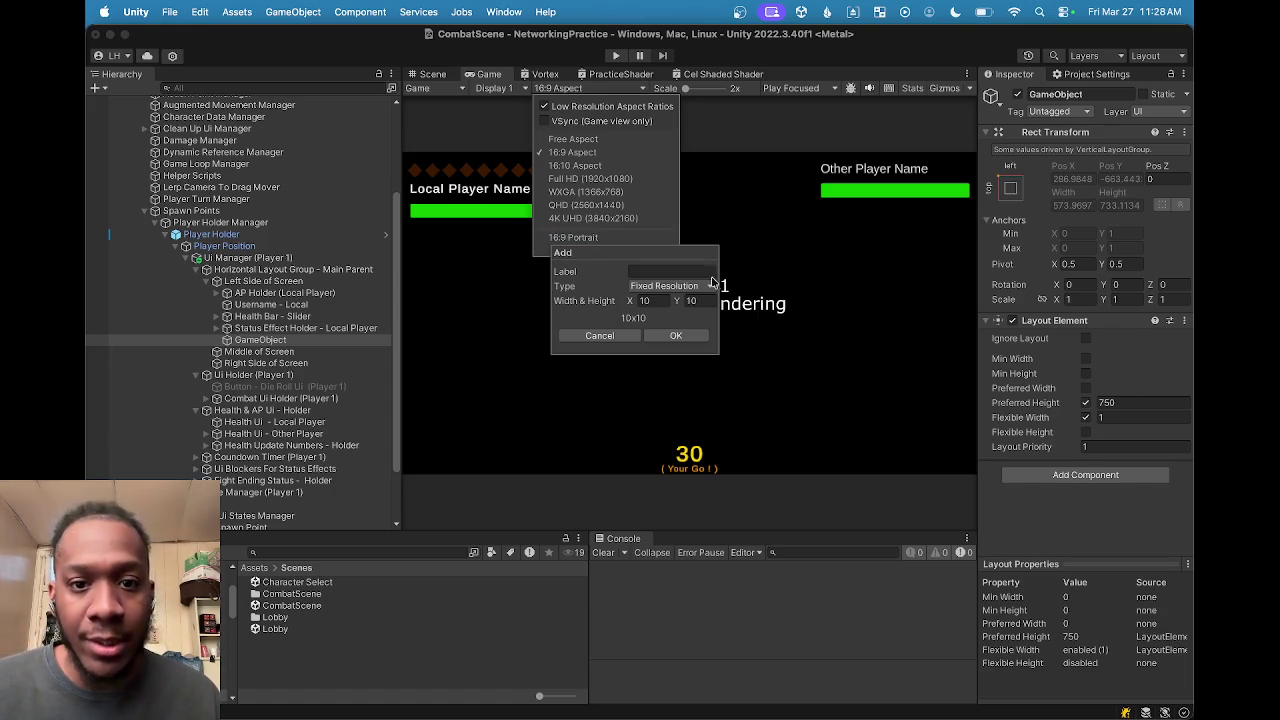
pyautogui.click(661, 300)
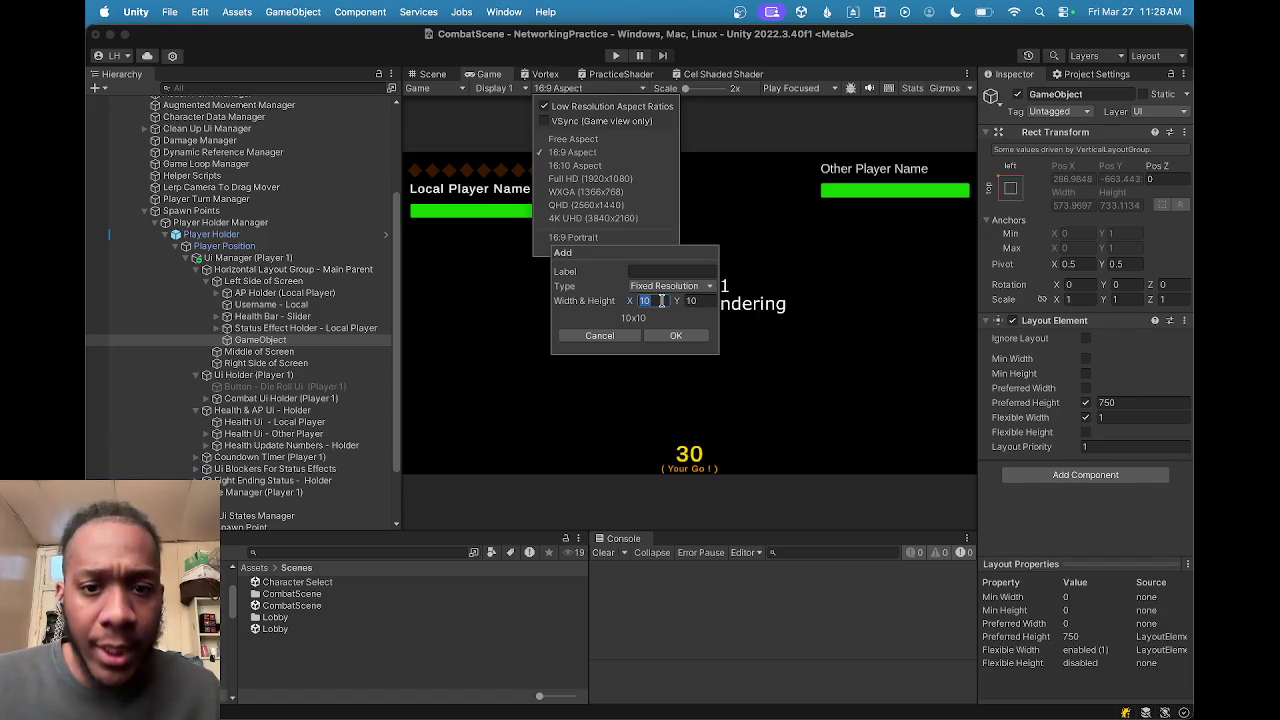
pyautogui.click(665, 286)
pyautogui.click(660, 277)
# Step: Add a 4:3 aspect ratio, preview the HUD at 4:3, and narrow the Hierarchy slightly
pyautogui.click(648, 301)
pyautogui.write('4')
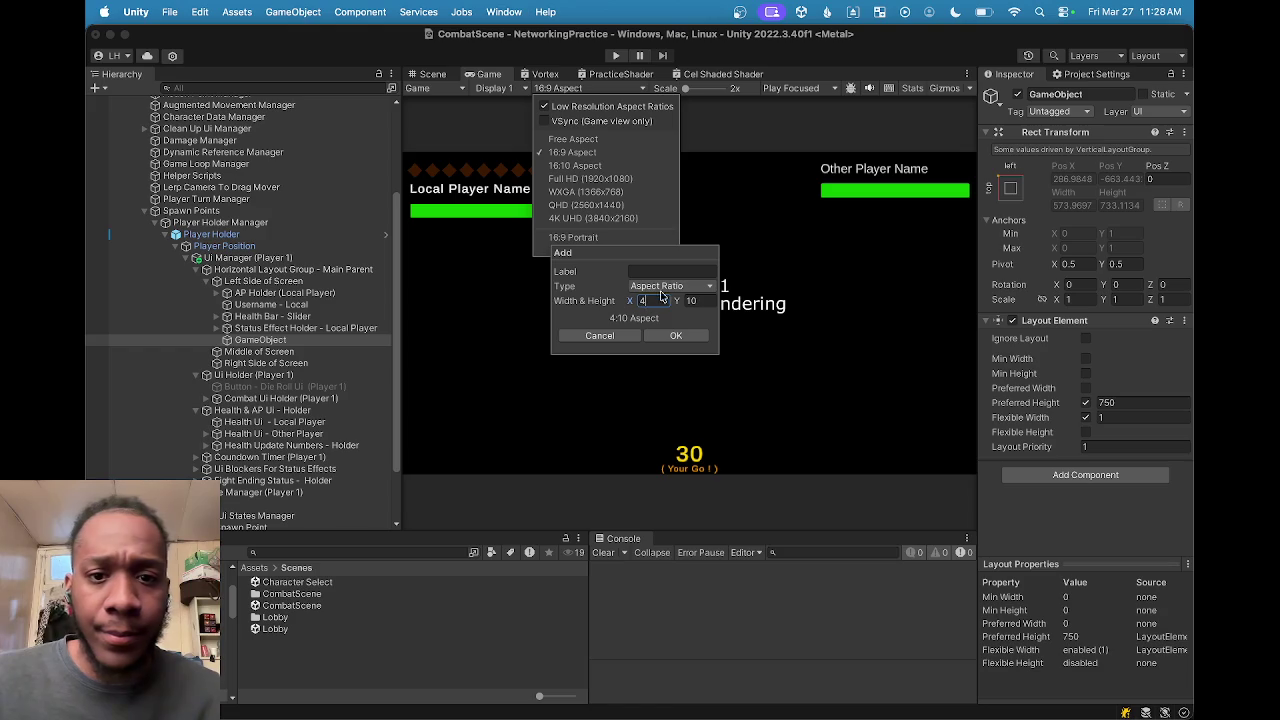
pyautogui.click(692, 300)
pyautogui.write('3')
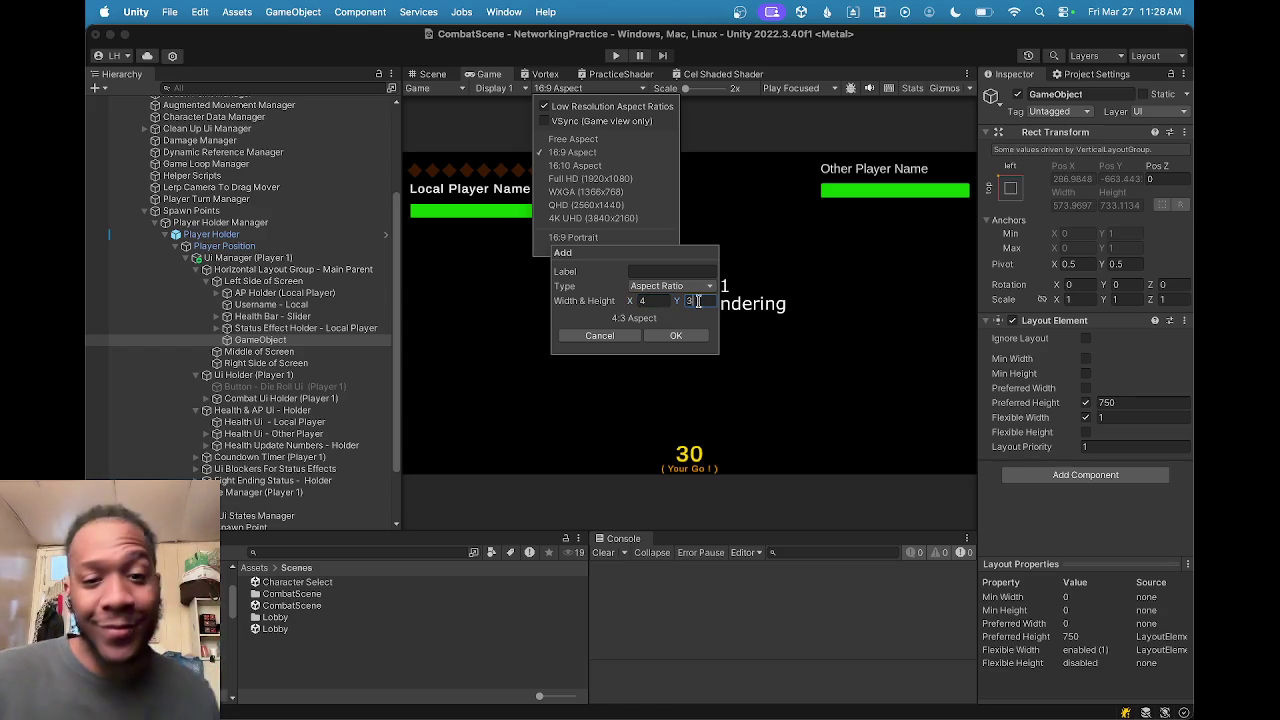
pyautogui.click(662, 336)
pyautogui.click(505, 339)
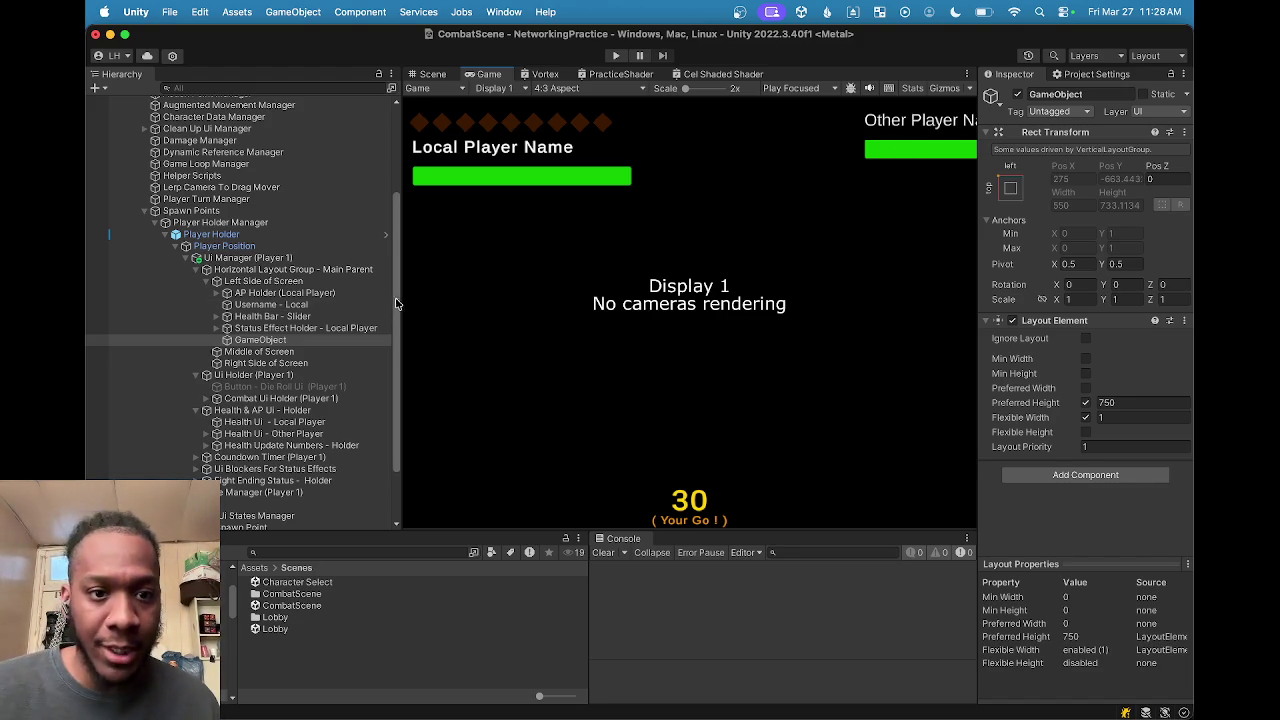
pyautogui.moveTo(398, 297)
pyautogui.mouseDown()
pyautogui.moveTo(317, 295)
pyautogui.moveTo(385, 284)
pyautogui.mouseUp()
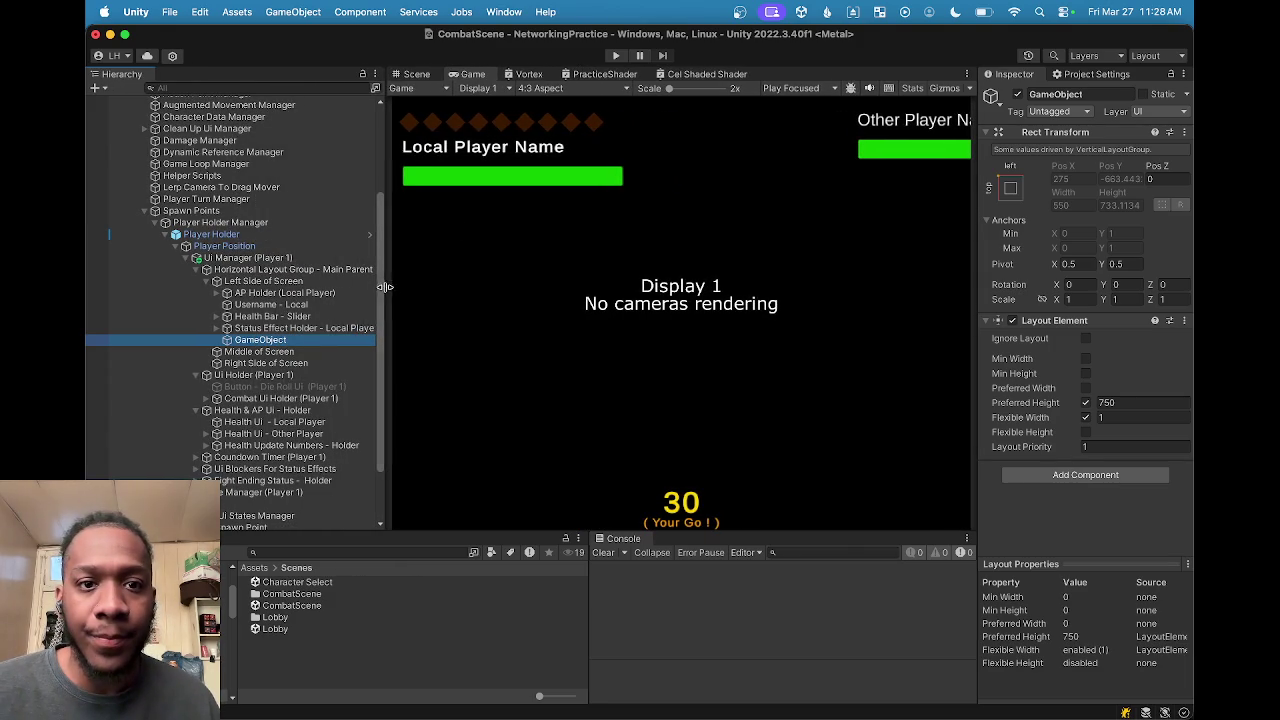
# Step: Set the Game view back to 16:9 and begin another Aspect Ratio custom entry
pyautogui.click(543, 89)
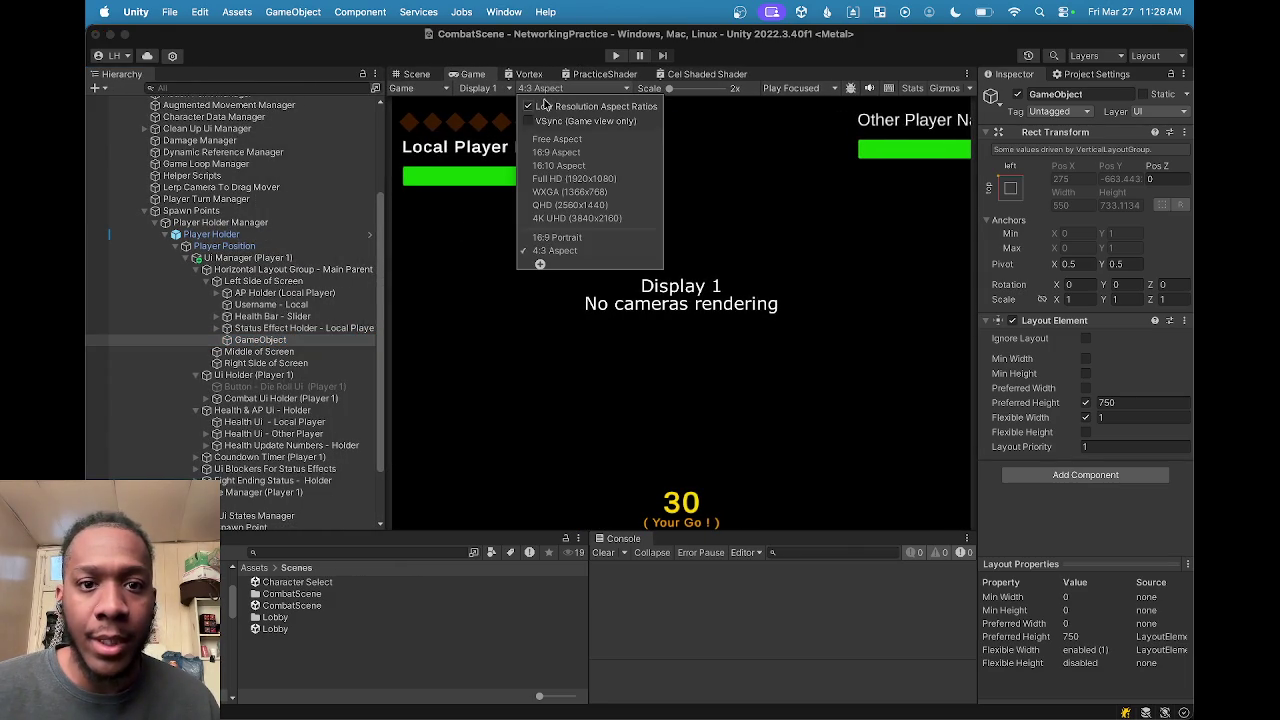
pyautogui.click(563, 153)
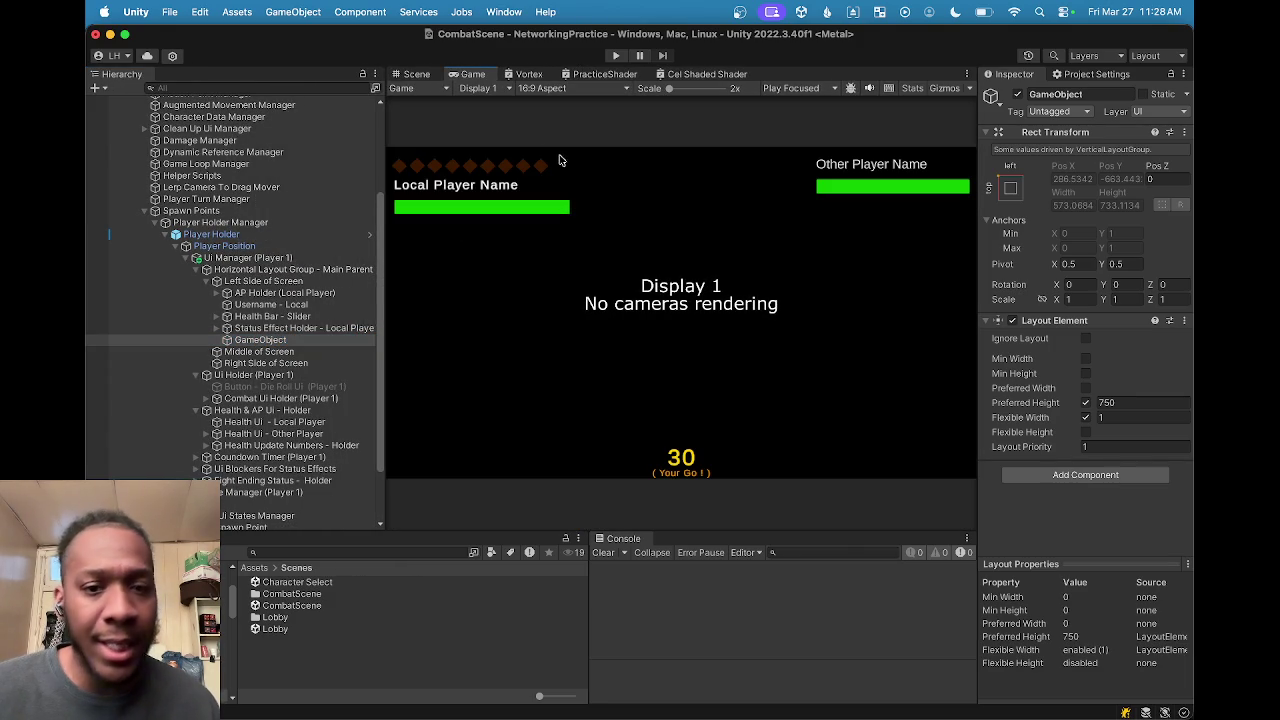
pyautogui.click(531, 89)
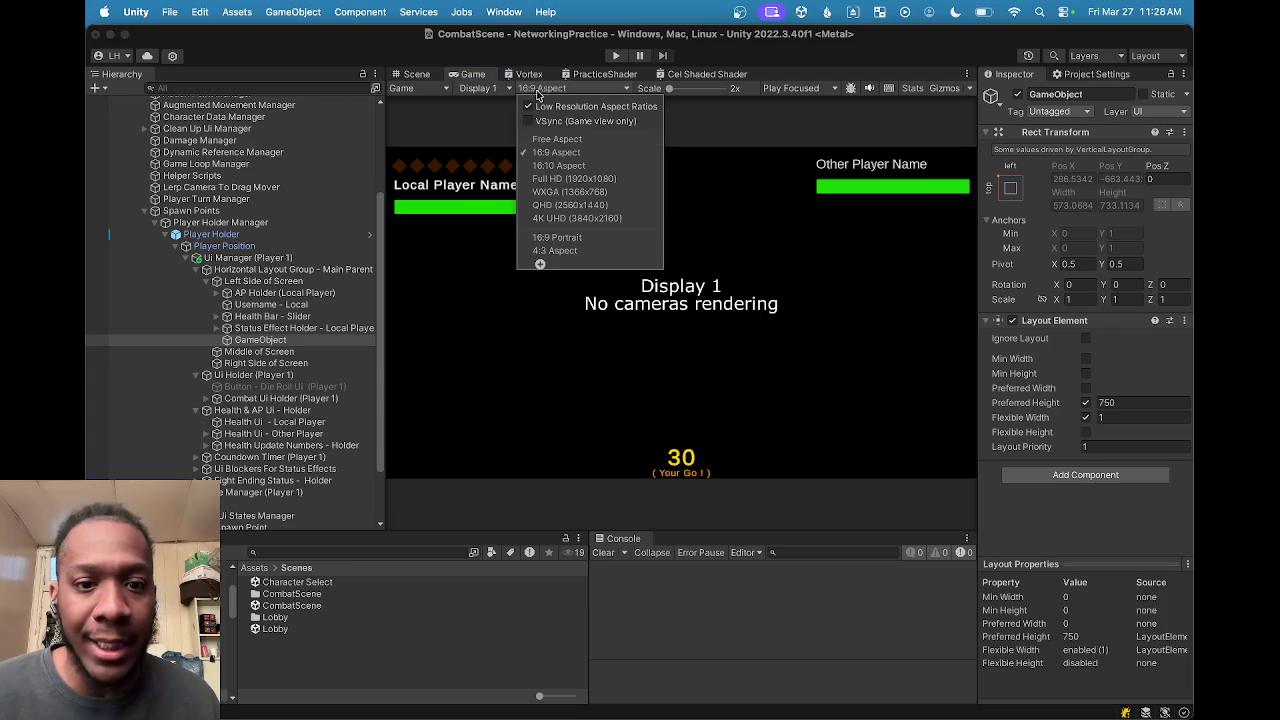
pyautogui.click(540, 264)
pyautogui.click(640, 300)
pyautogui.click(640, 291)
# Step: Enter a 20:10 ratio, then cancel without adding it
pyautogui.click(637, 314)
pyautogui.doubleClick(637, 314)
pyautogui.press('BackSpace')
pyautogui.write('2')
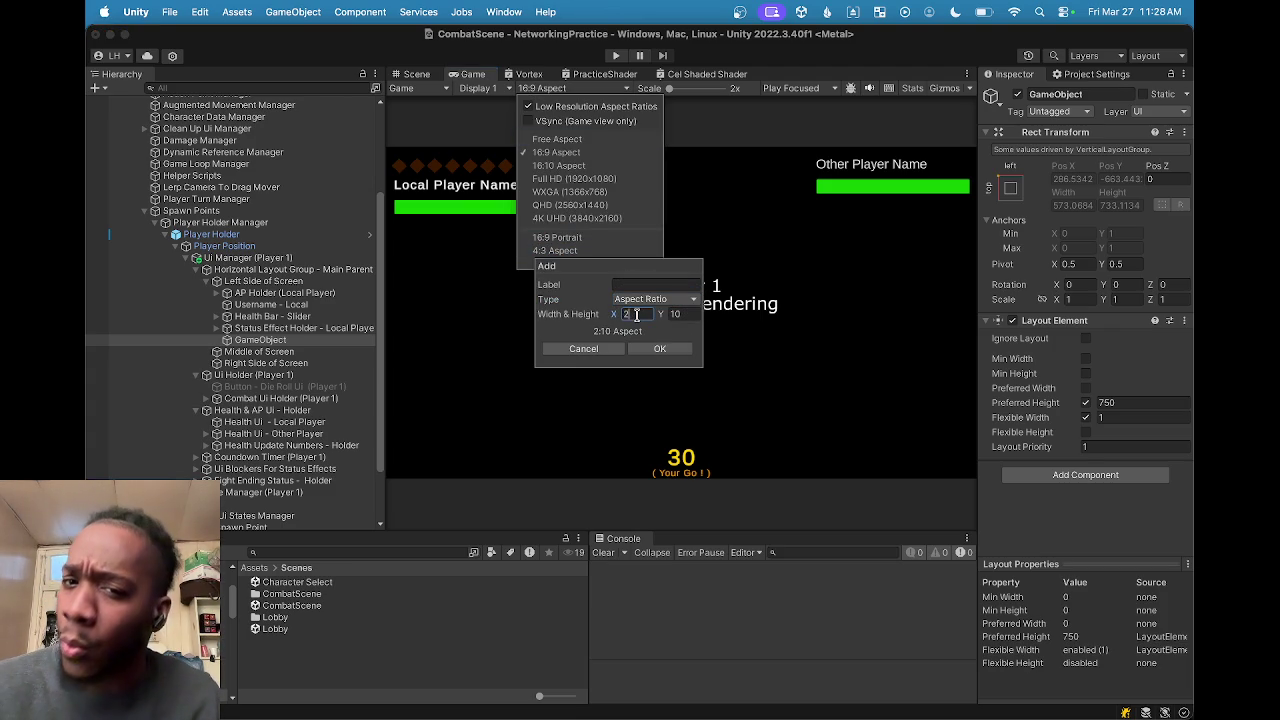
pyautogui.write('0')
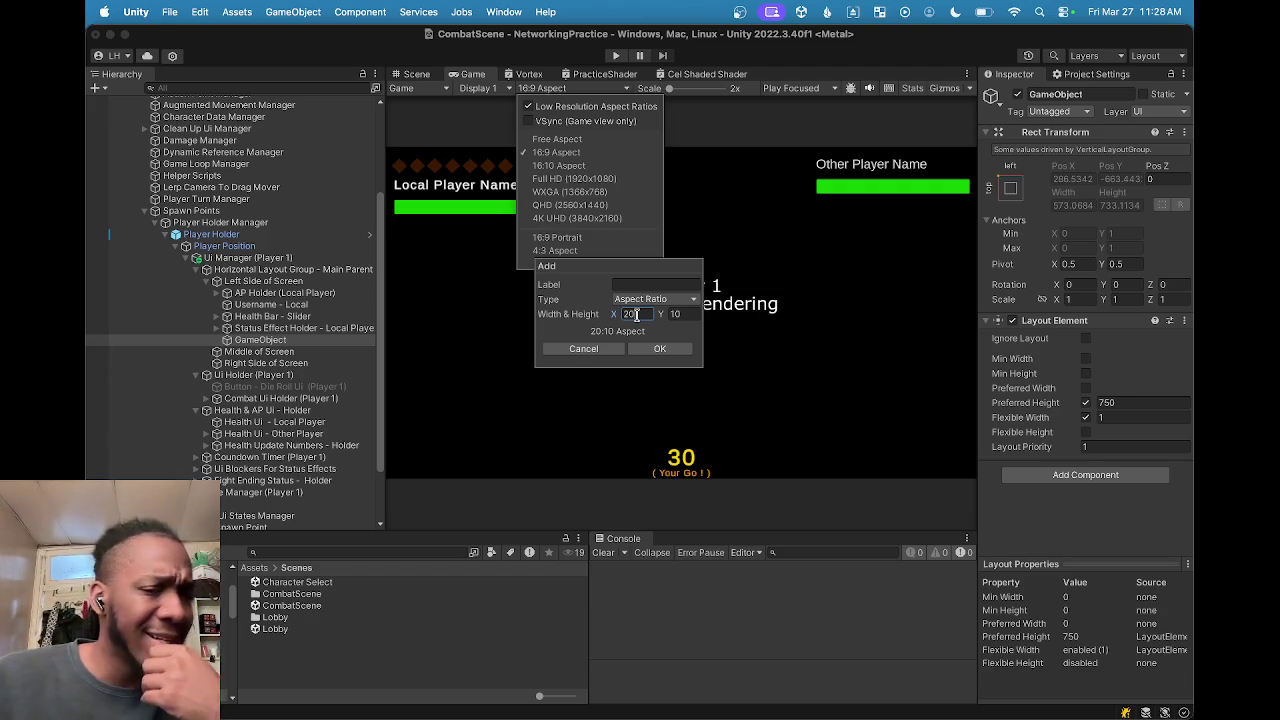
pyautogui.click(659, 349)
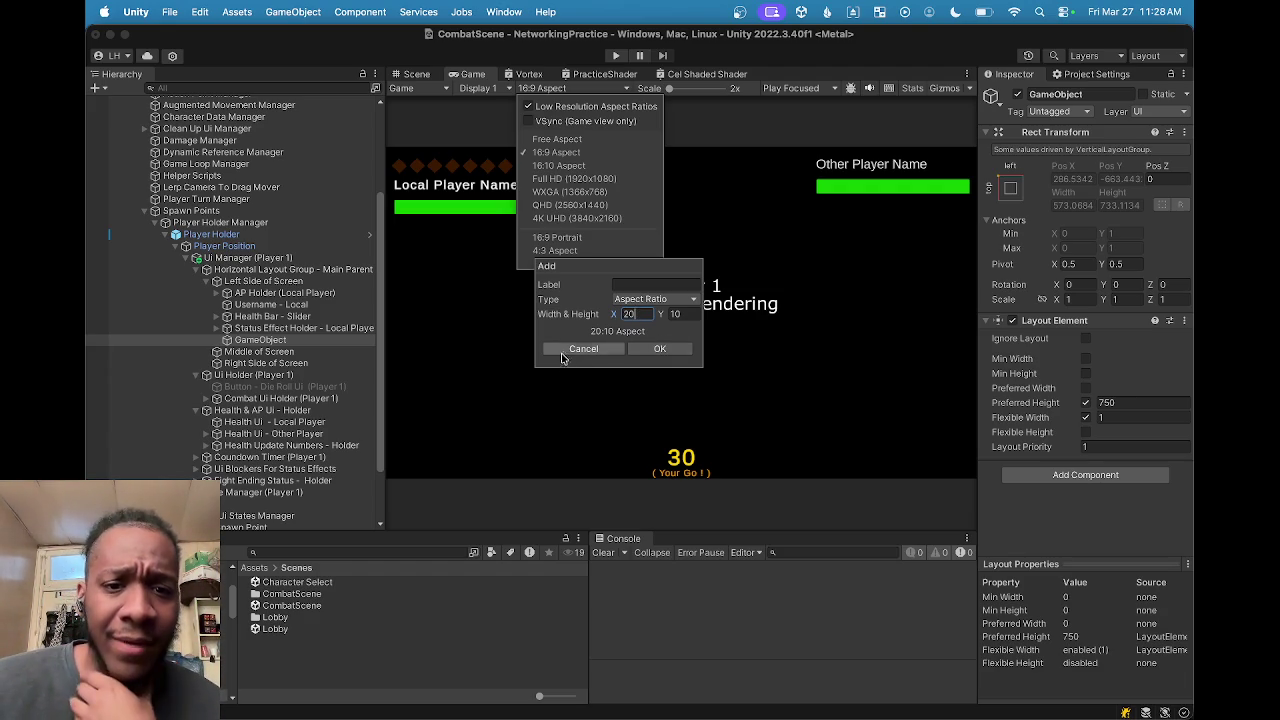
pyautogui.click(563, 357)
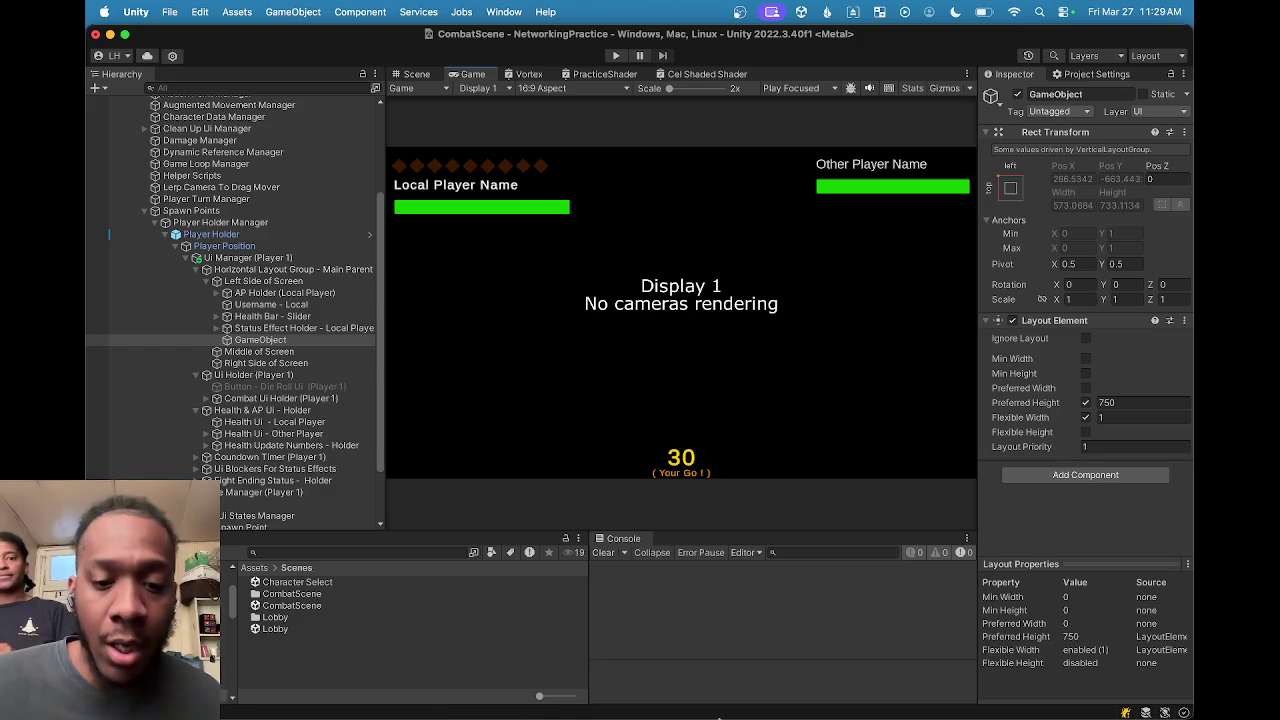
pyautogui.moveTo(748, 705)
pyautogui.click(930, 684)
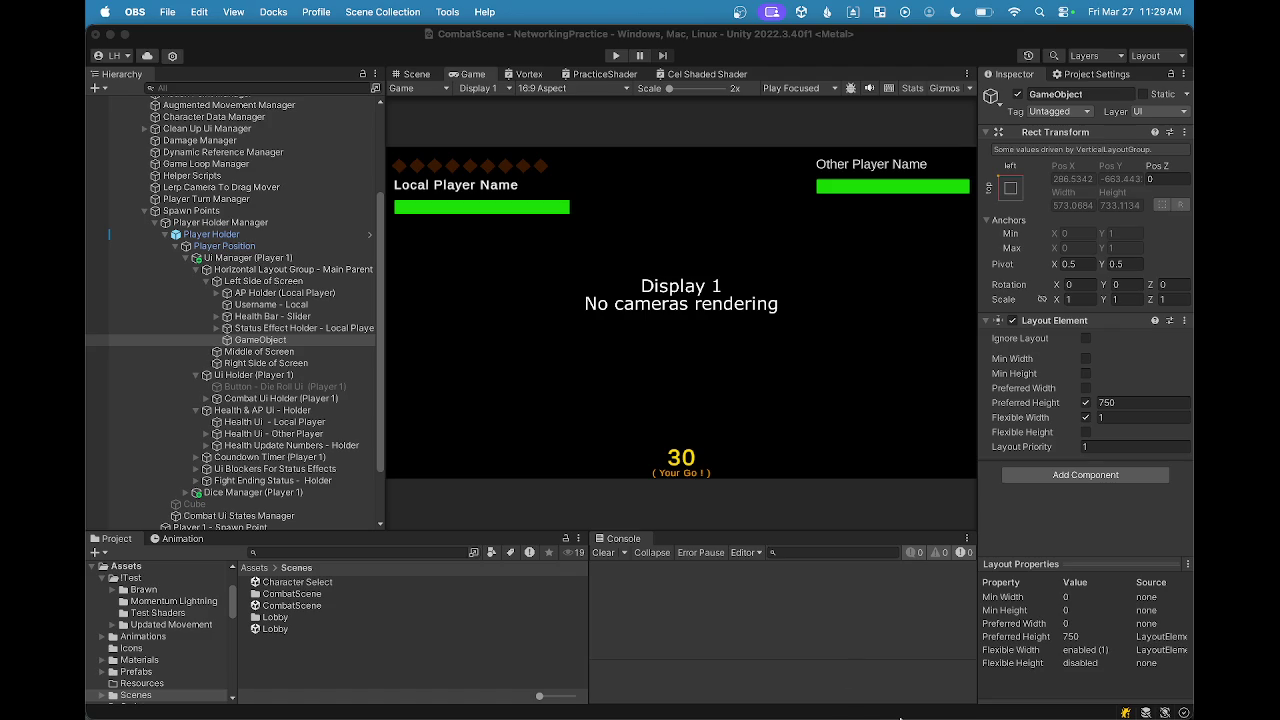
pyautogui.moveTo(900, 716)
pyautogui.moveTo(748, 712)
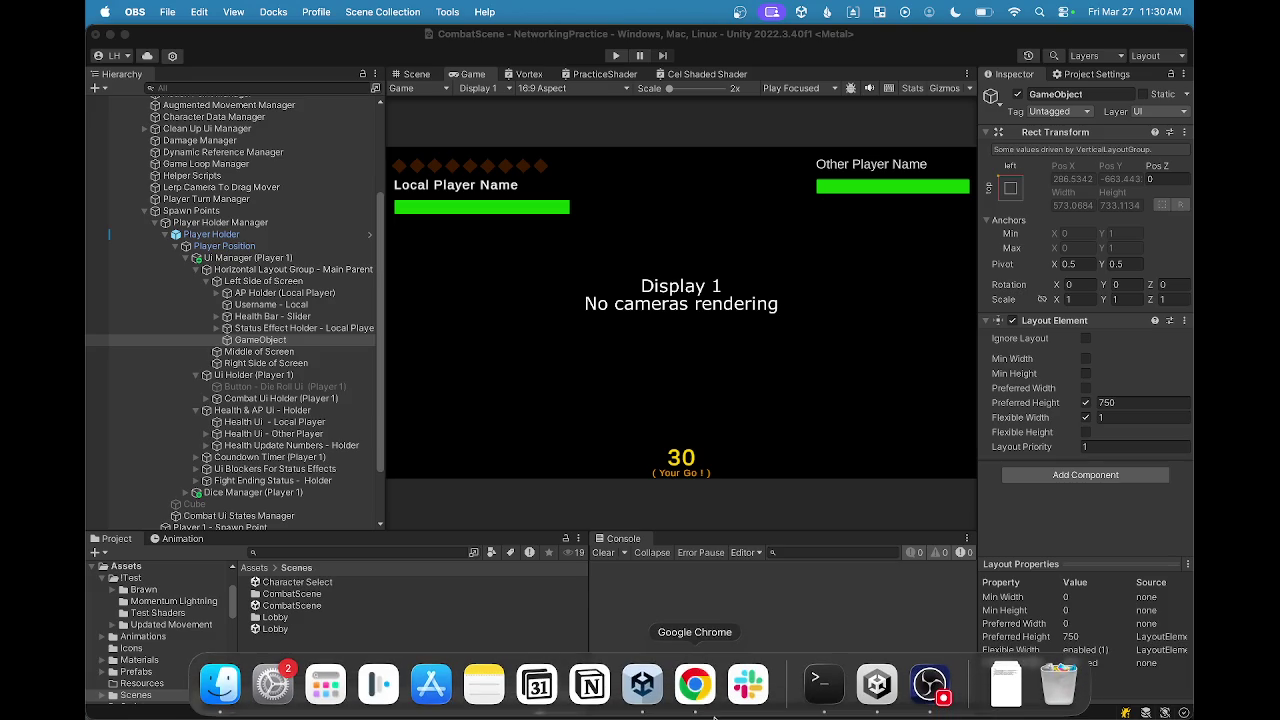
pyautogui.click(704, 702)
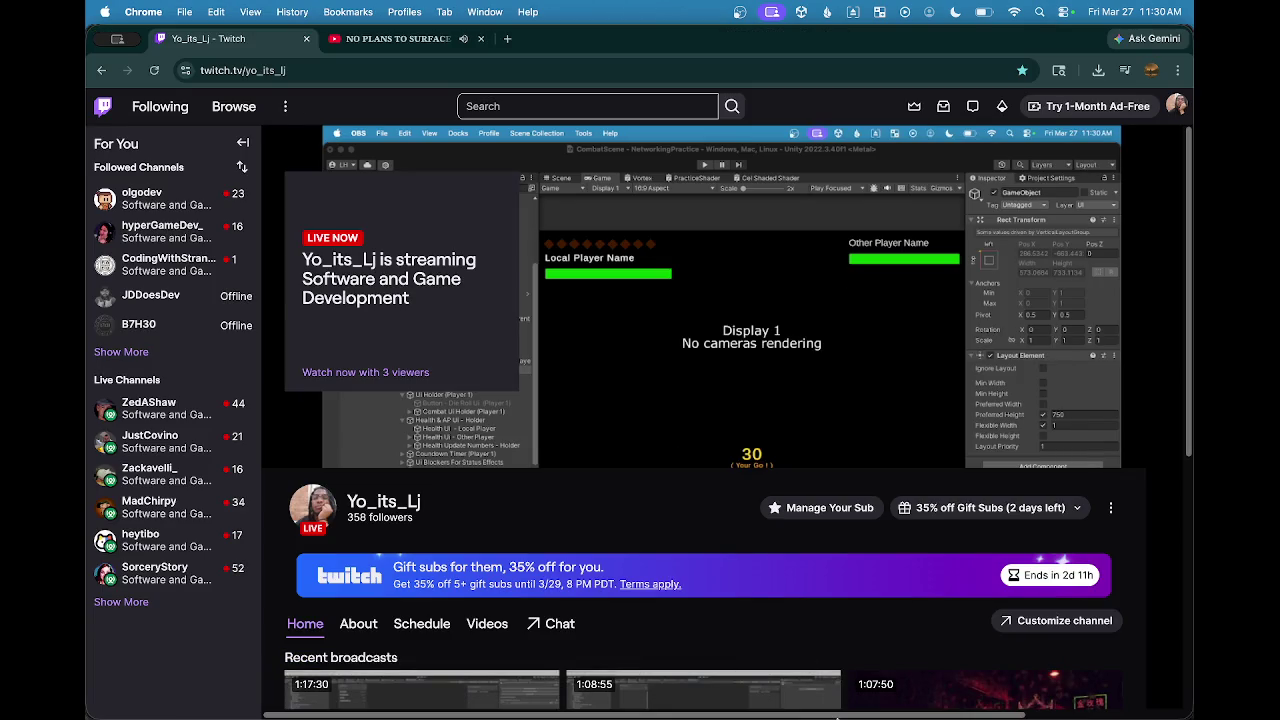
pyautogui.moveTo(840, 716)
pyautogui.click(878, 688)
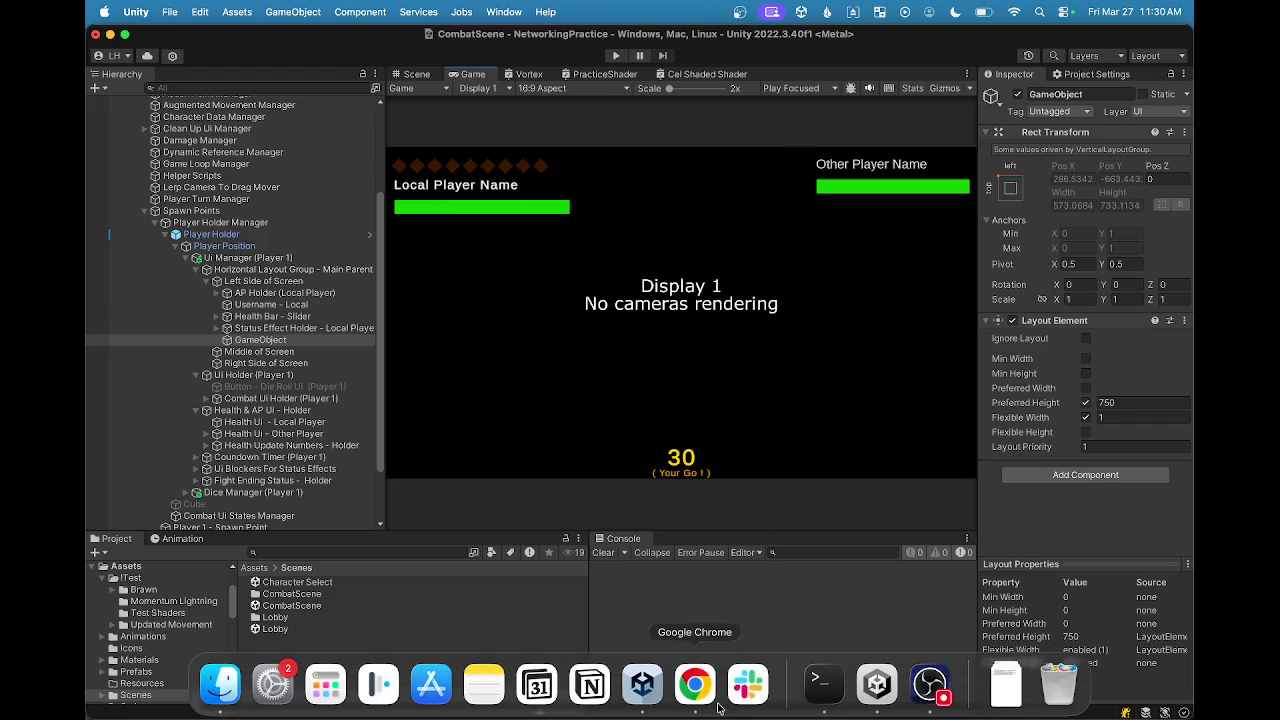
pyautogui.click(695, 684)
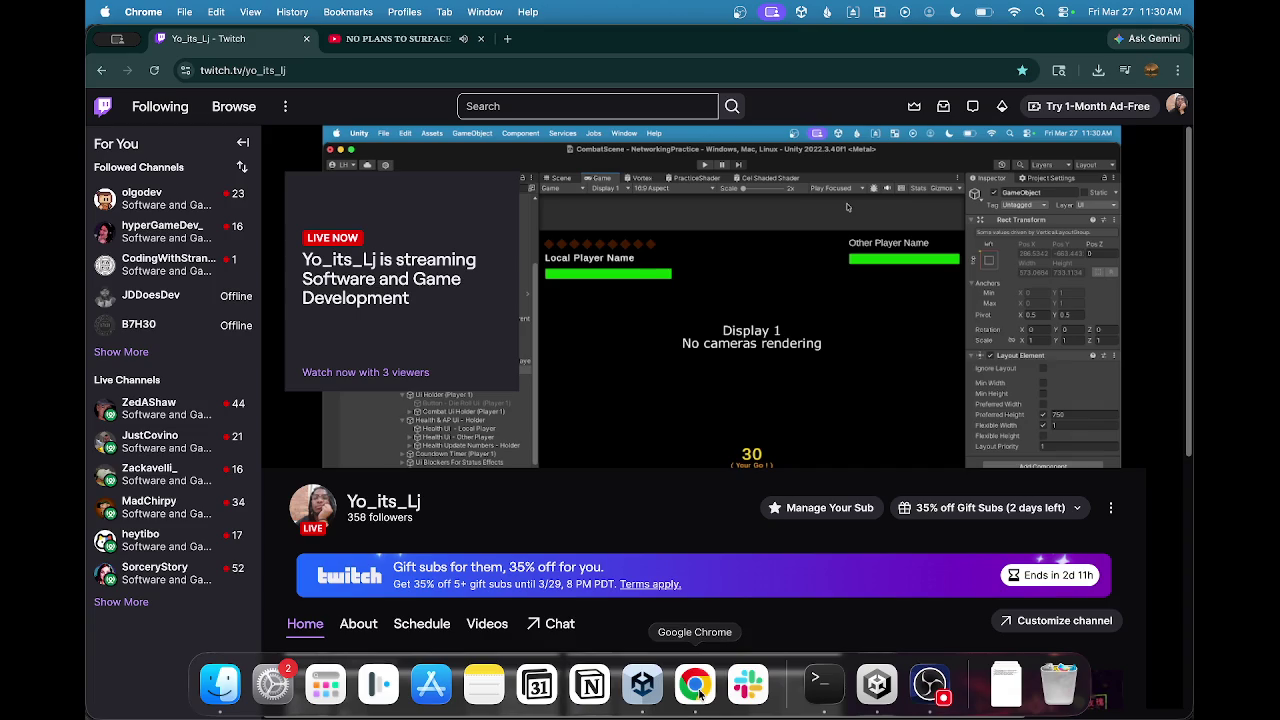
pyautogui.click(877, 684)
pyautogui.click(930, 684)
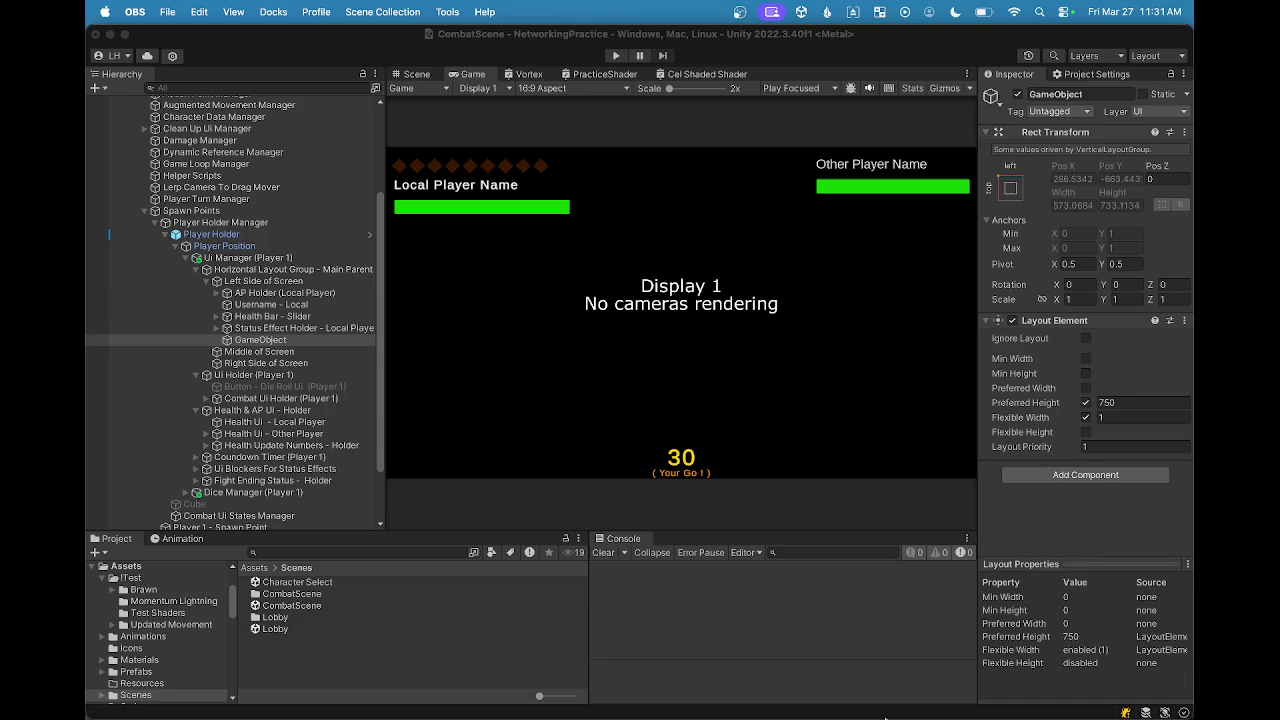
pyautogui.moveTo(930, 714)
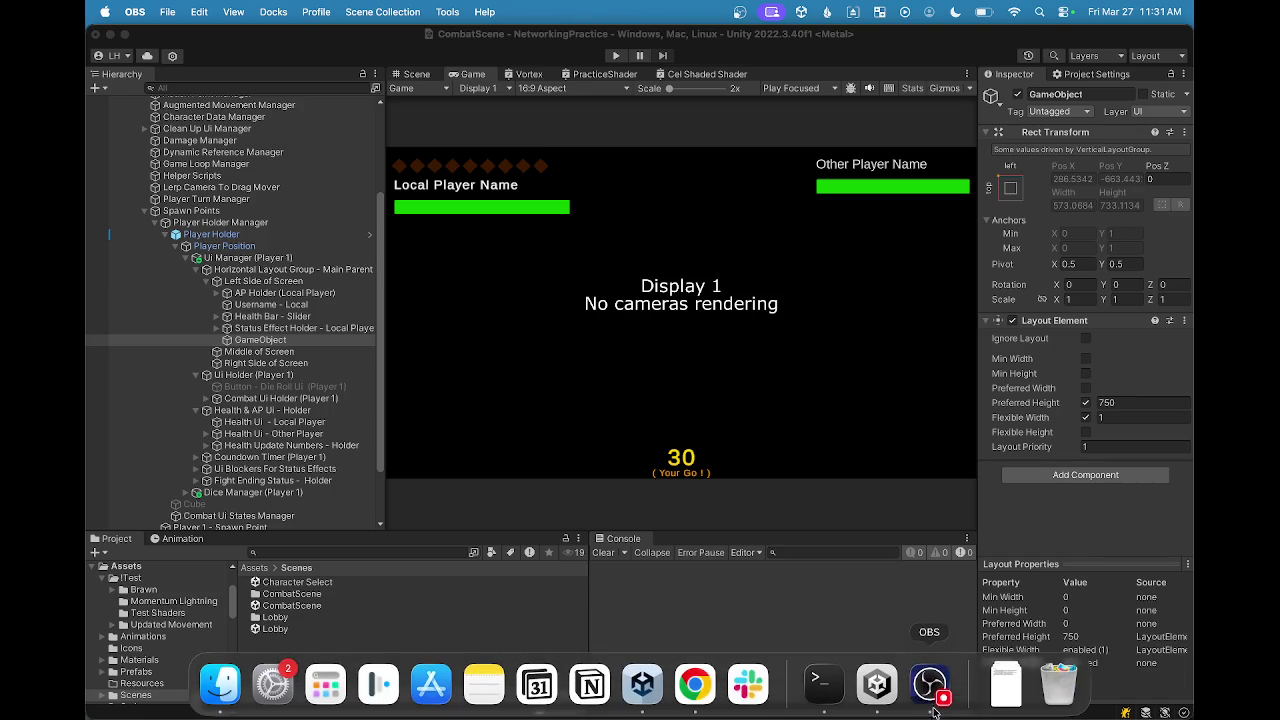
pyautogui.click(877, 684)
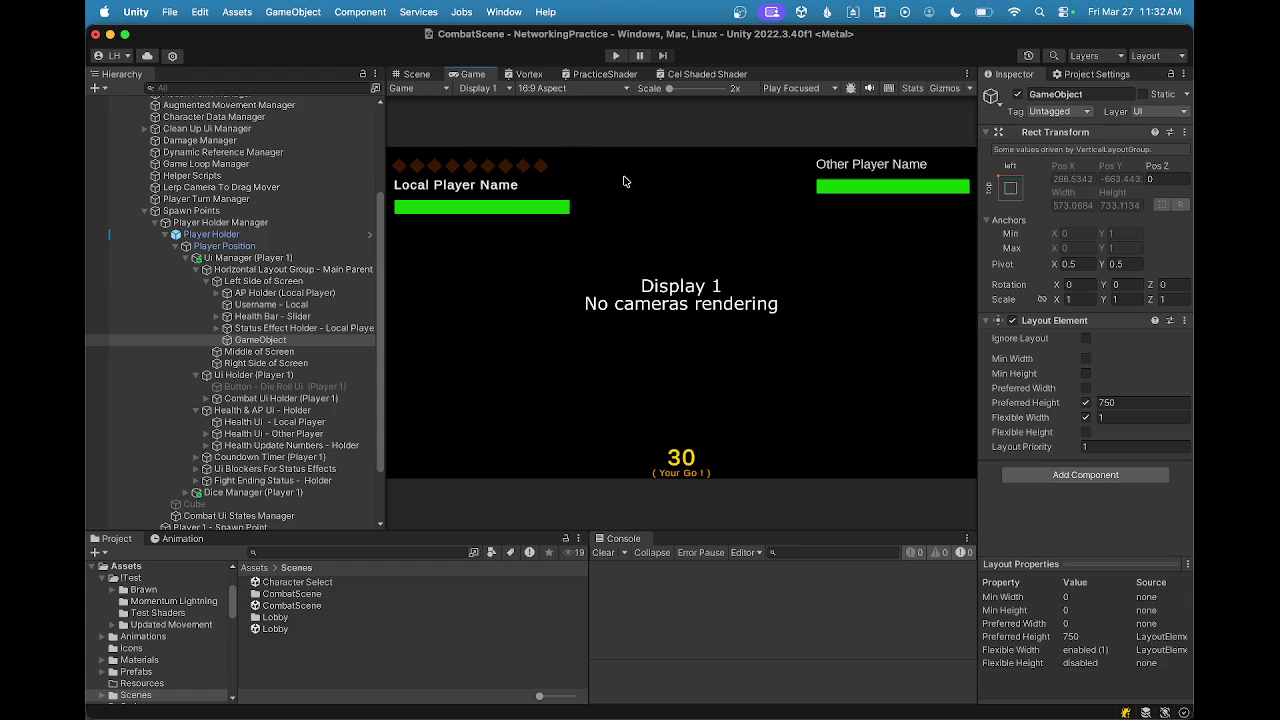
pyautogui.moveTo(880, 705)
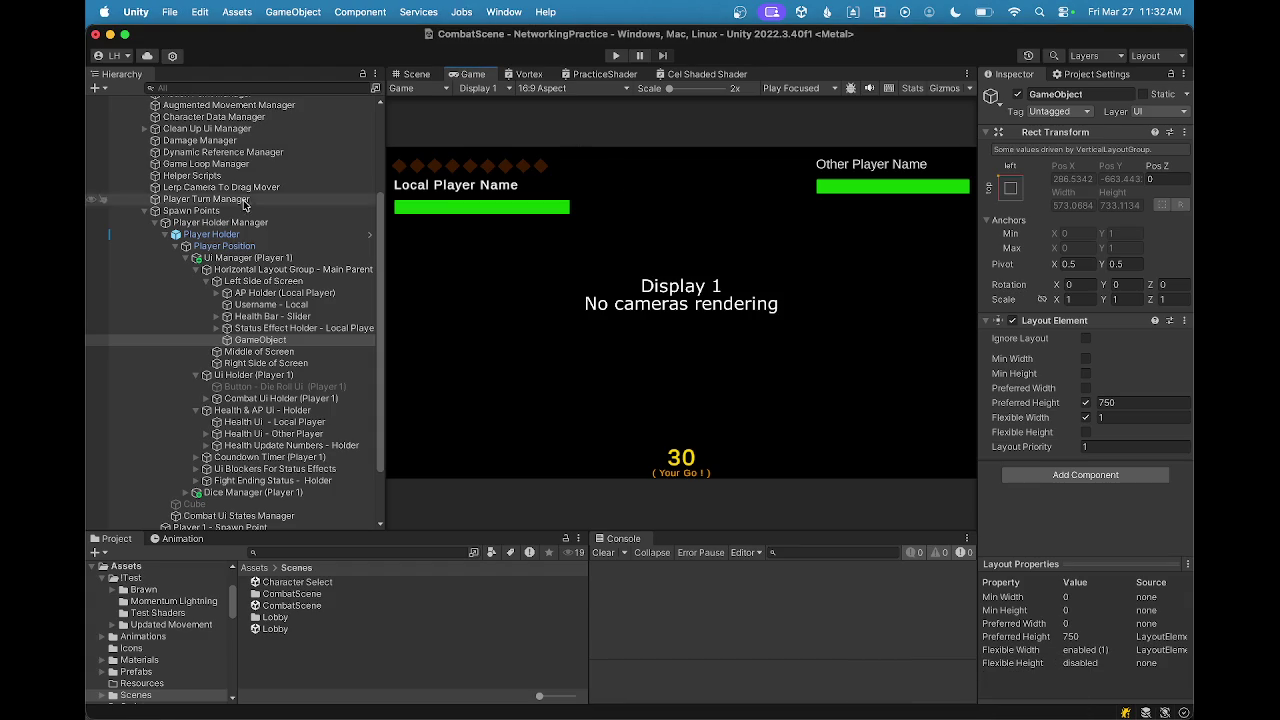
# Step: Review Status Effect Holder - Local Player's Inspector settings and the aspect list, then switch to Chrome
pyautogui.click(270, 329)
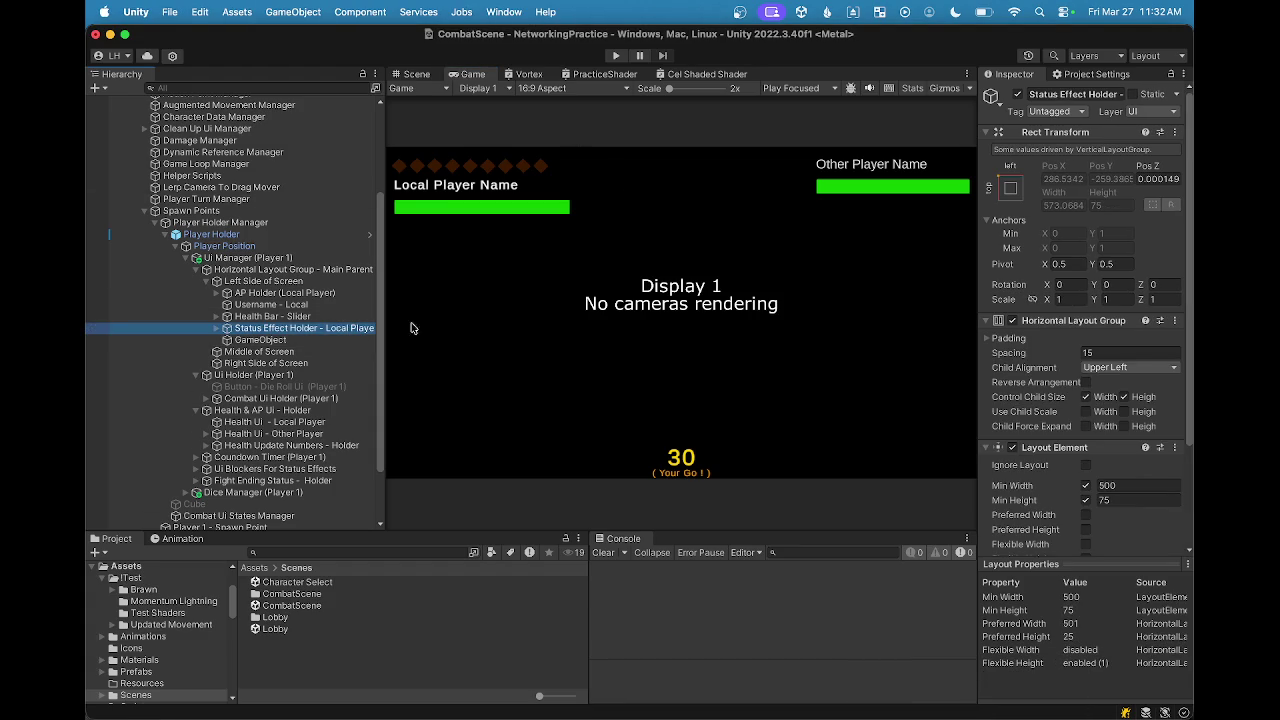
pyautogui.scroll(-2, 1020, 393)
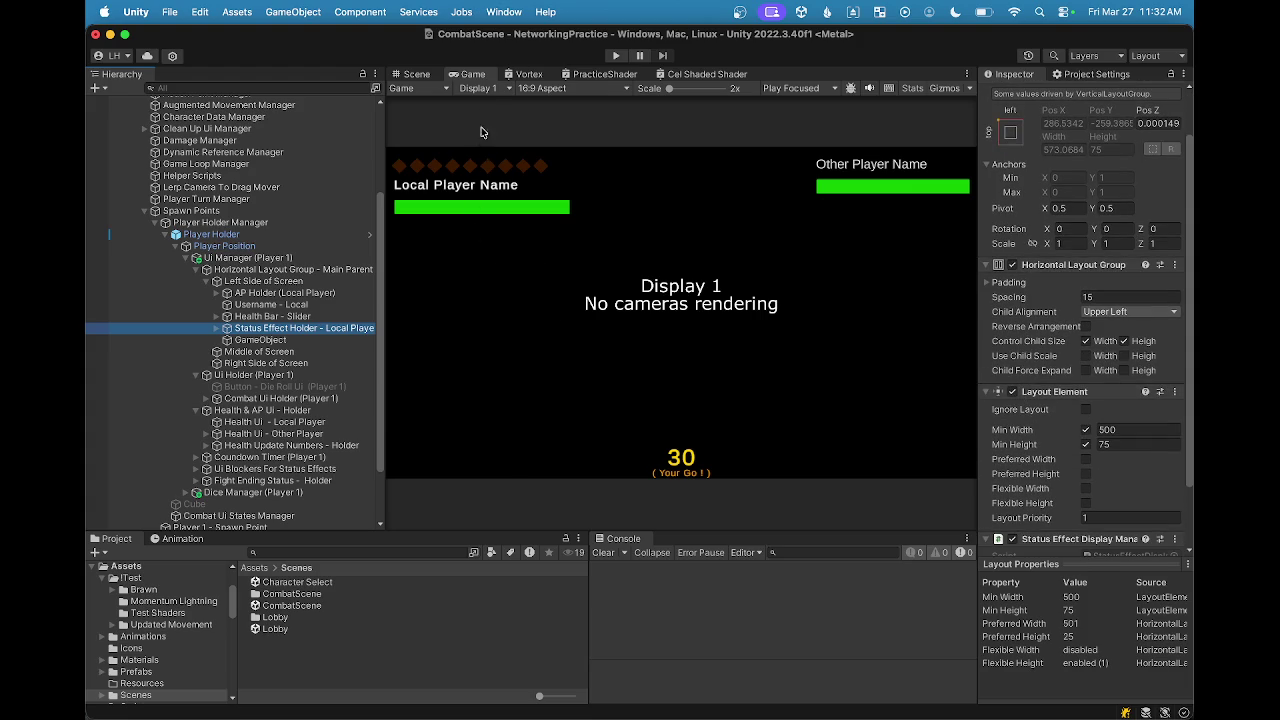
pyautogui.click(542, 90)
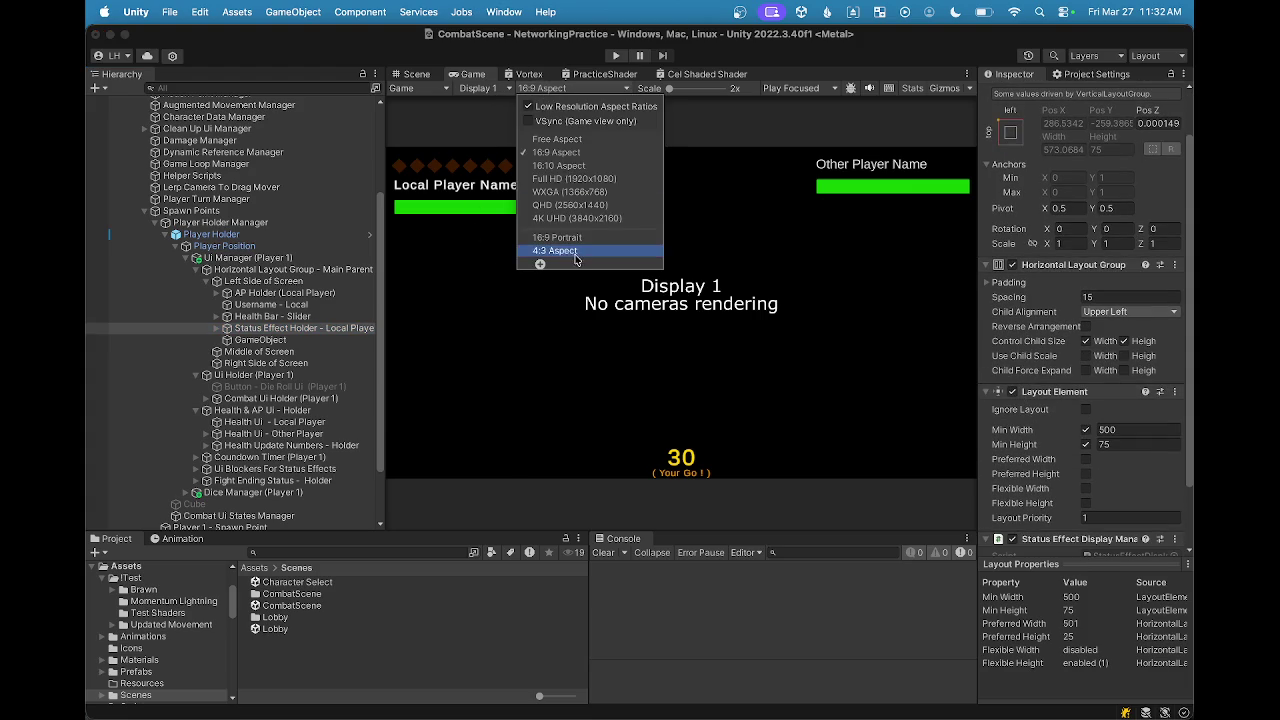
pyautogui.moveTo(748, 690)
pyautogui.click(695, 684)
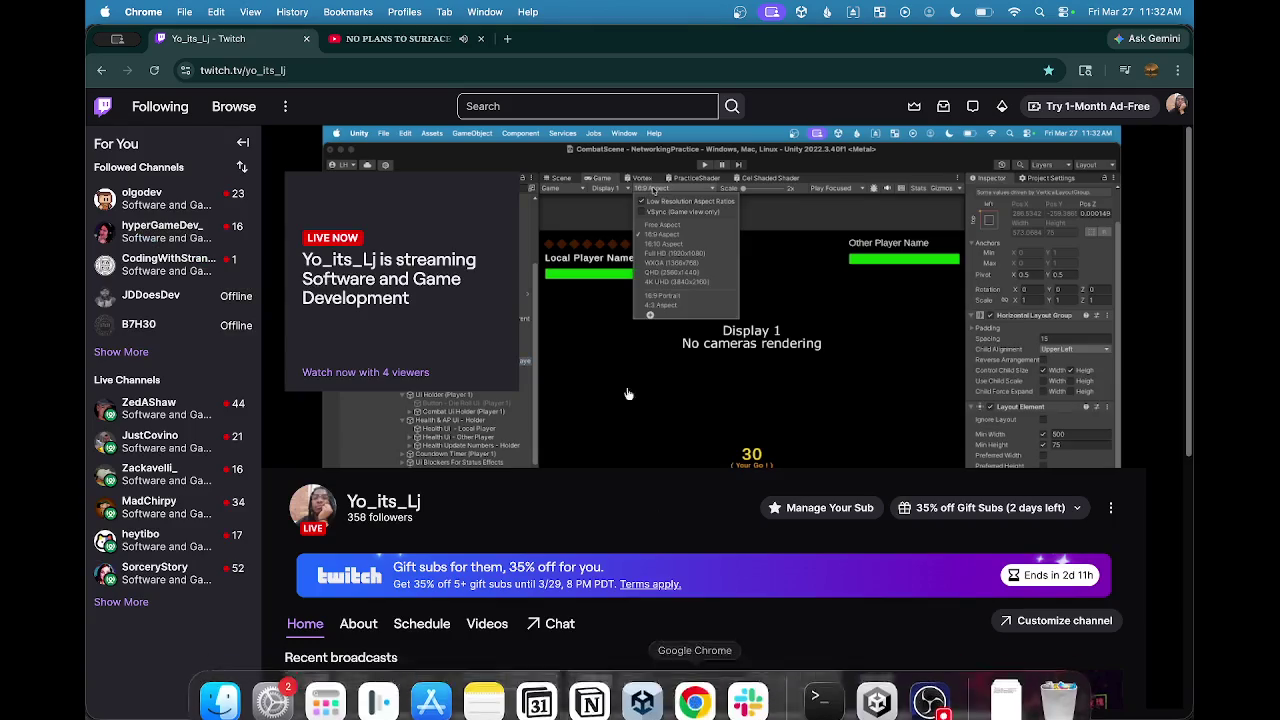
# Step: Search Google in a new tab for the most popular aspect ratios for phones
pyautogui.click(503, 44)
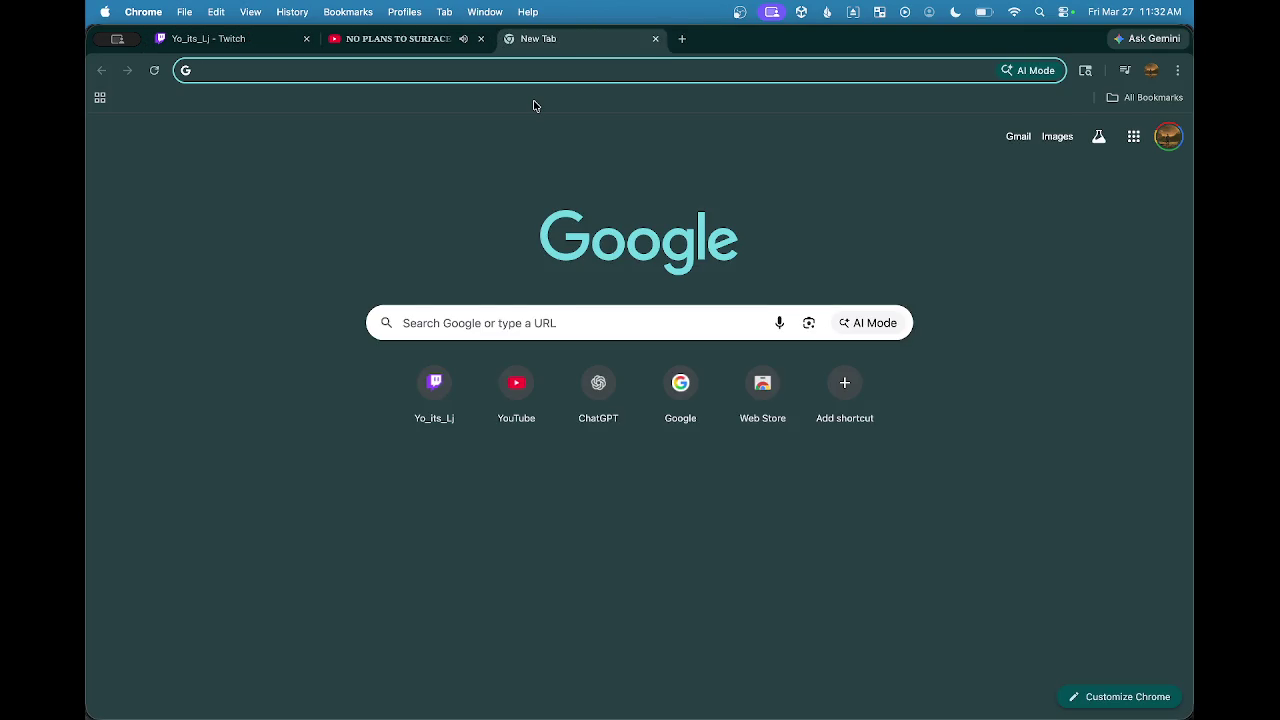
pyautogui.write('most populr asp')
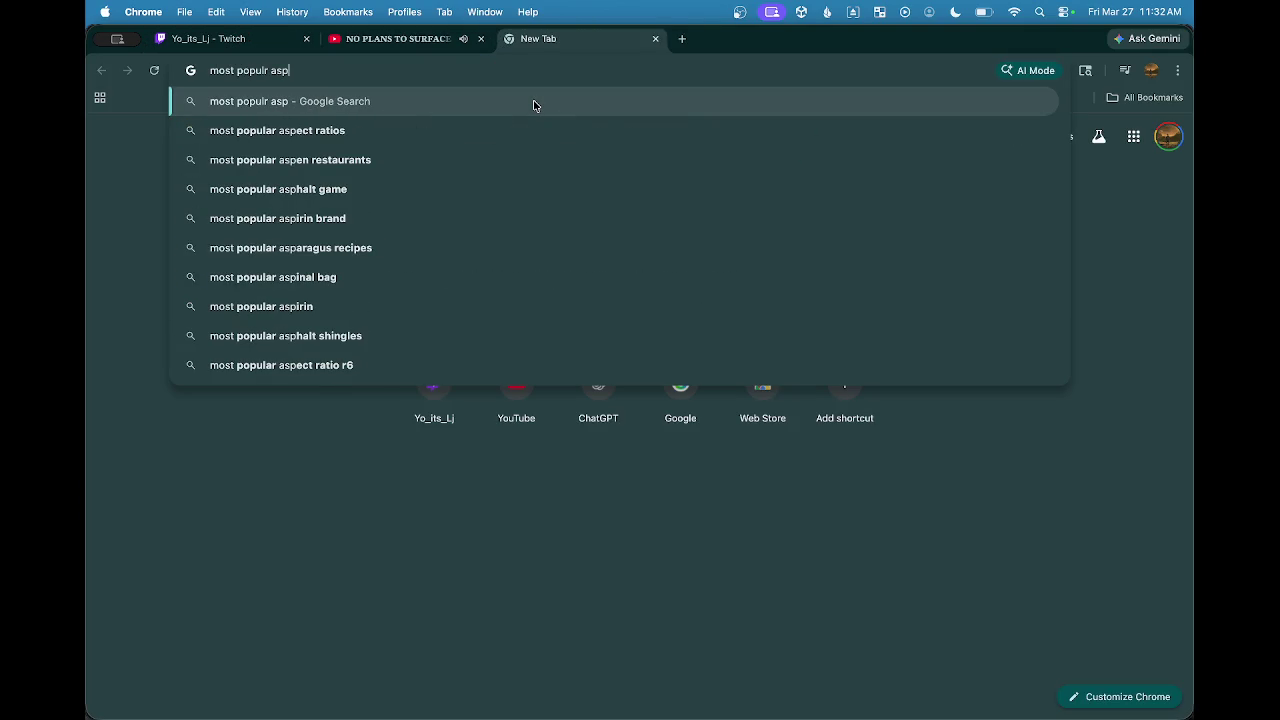
pyautogui.press('Down')
pyautogui.press('Return')
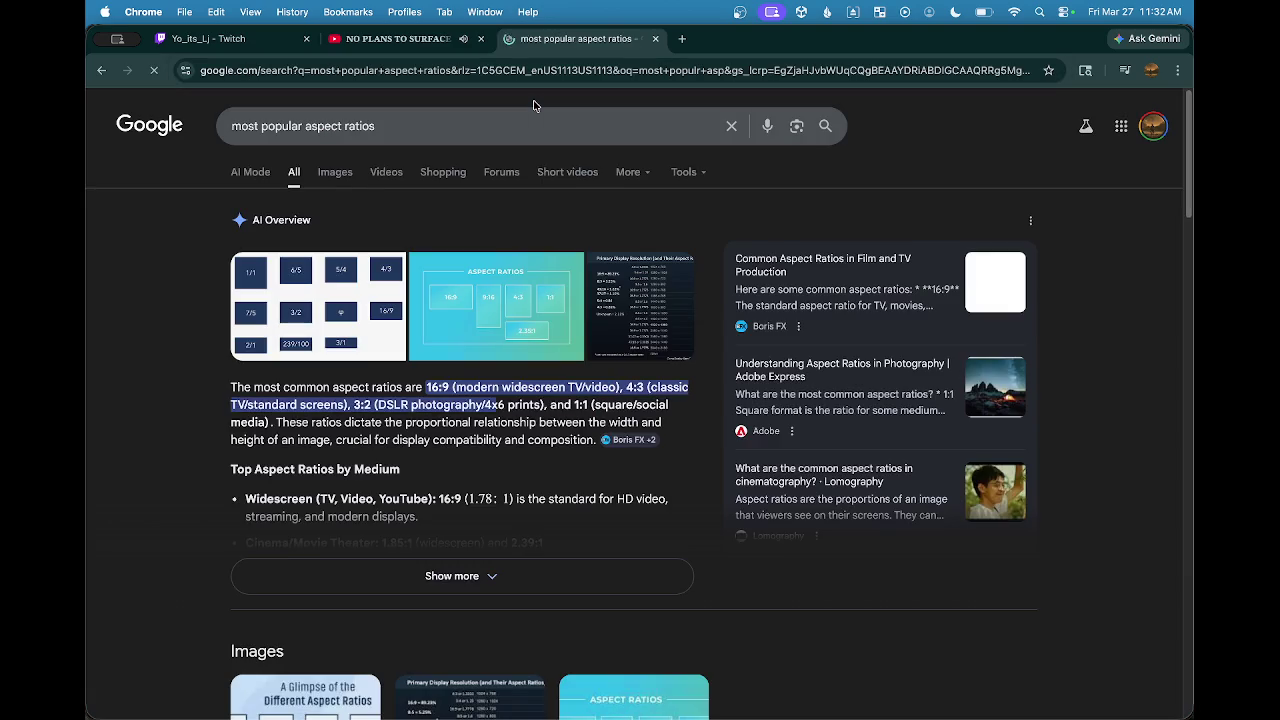
pyautogui.click(431, 120)
pyautogui.write('for phones')
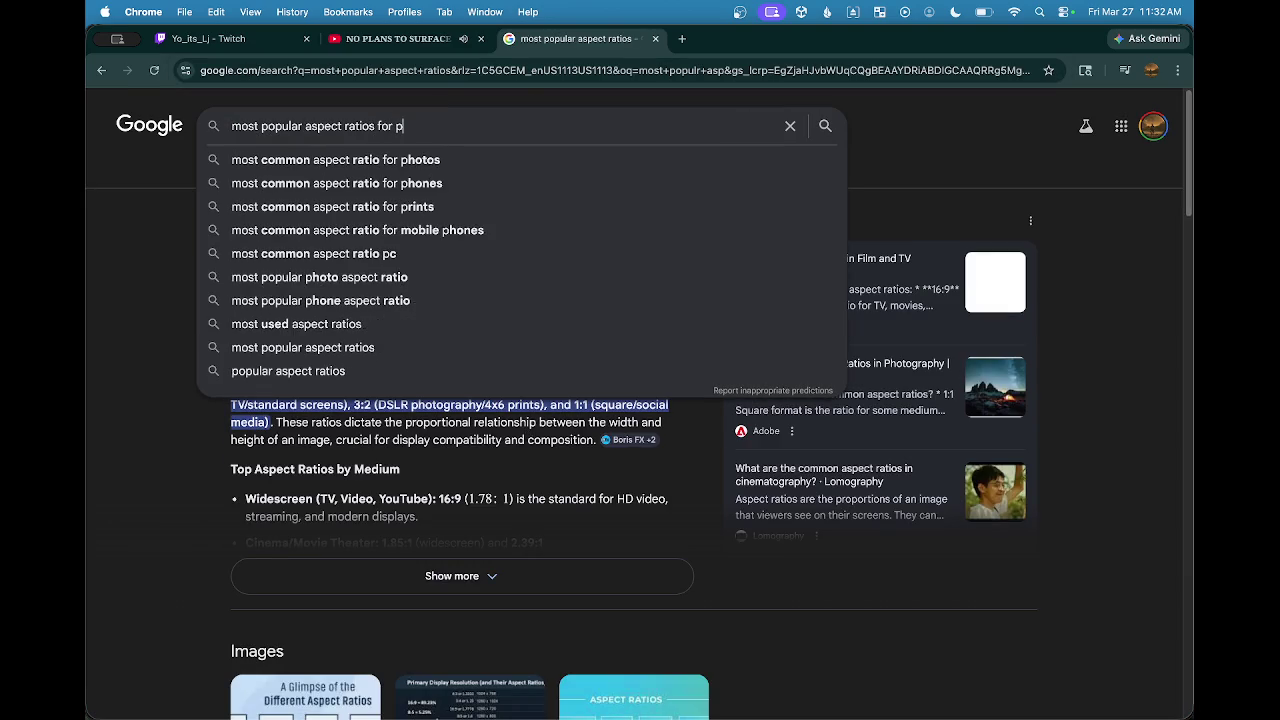
pyautogui.press('Return')
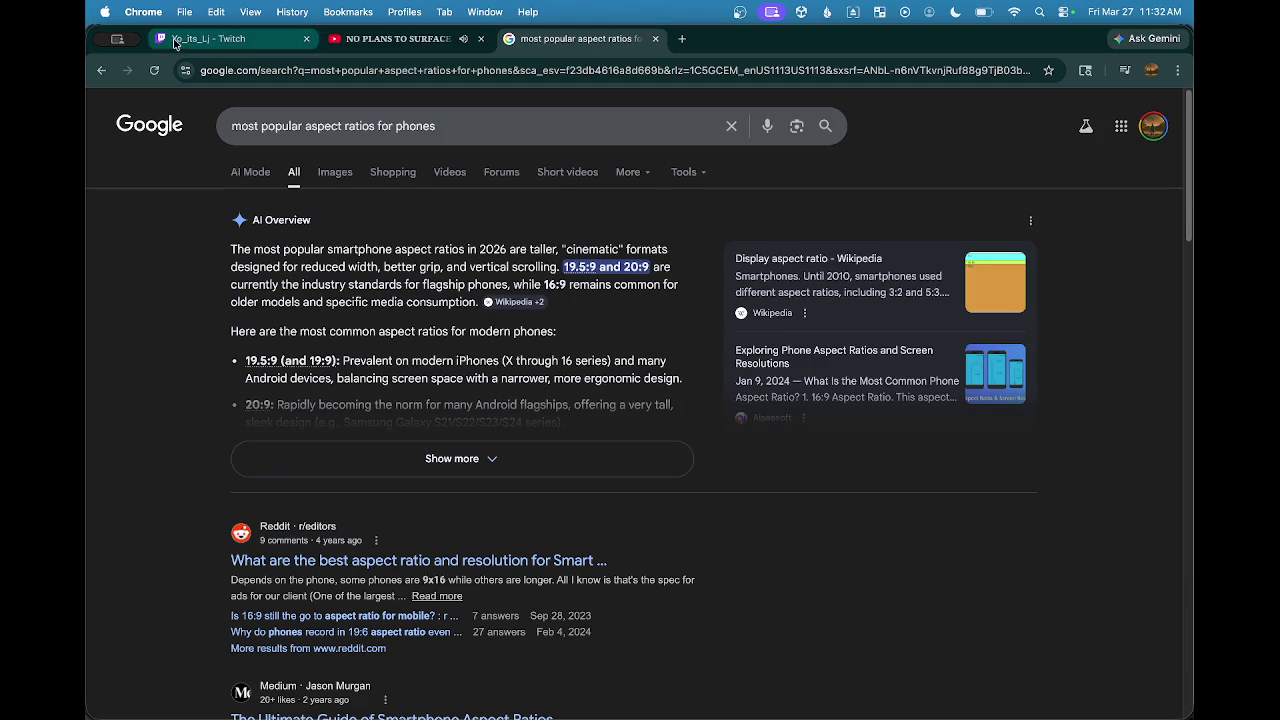
# Step: Go back to the Unity editor via the stream tab and reopen the Game view aspect list
pyautogui.click(264, 45)
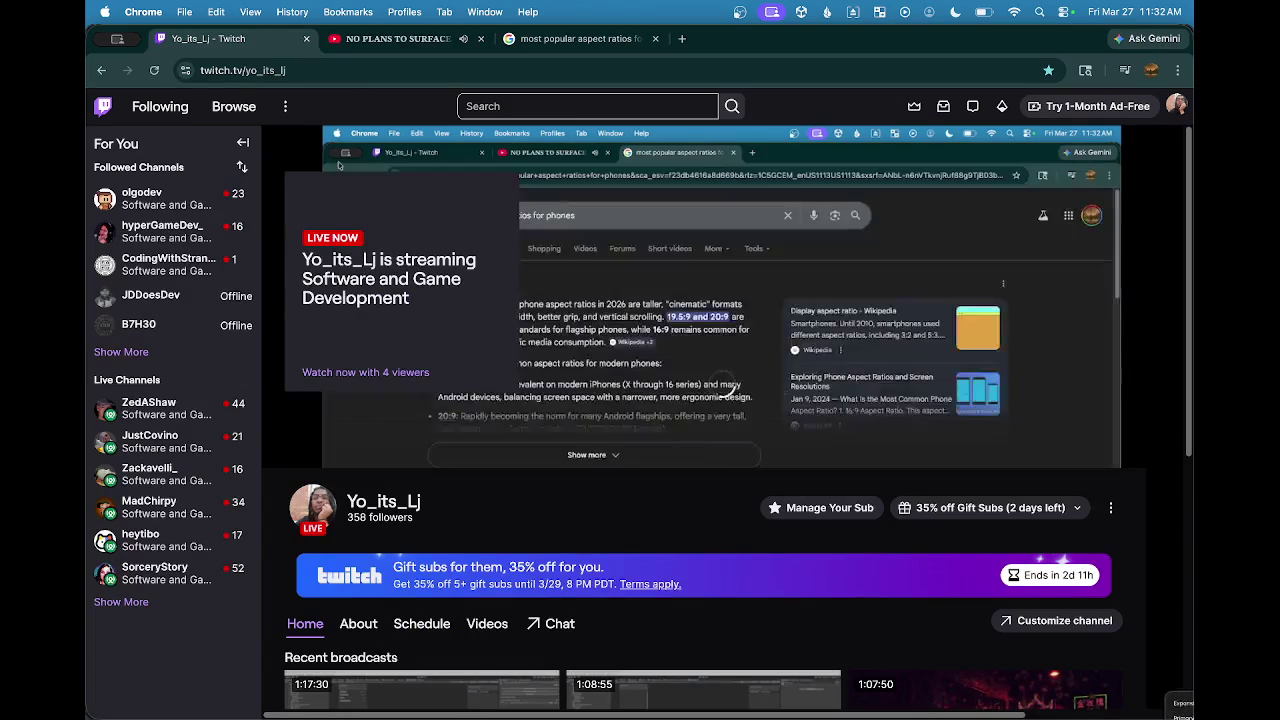
pyautogui.click(929, 683)
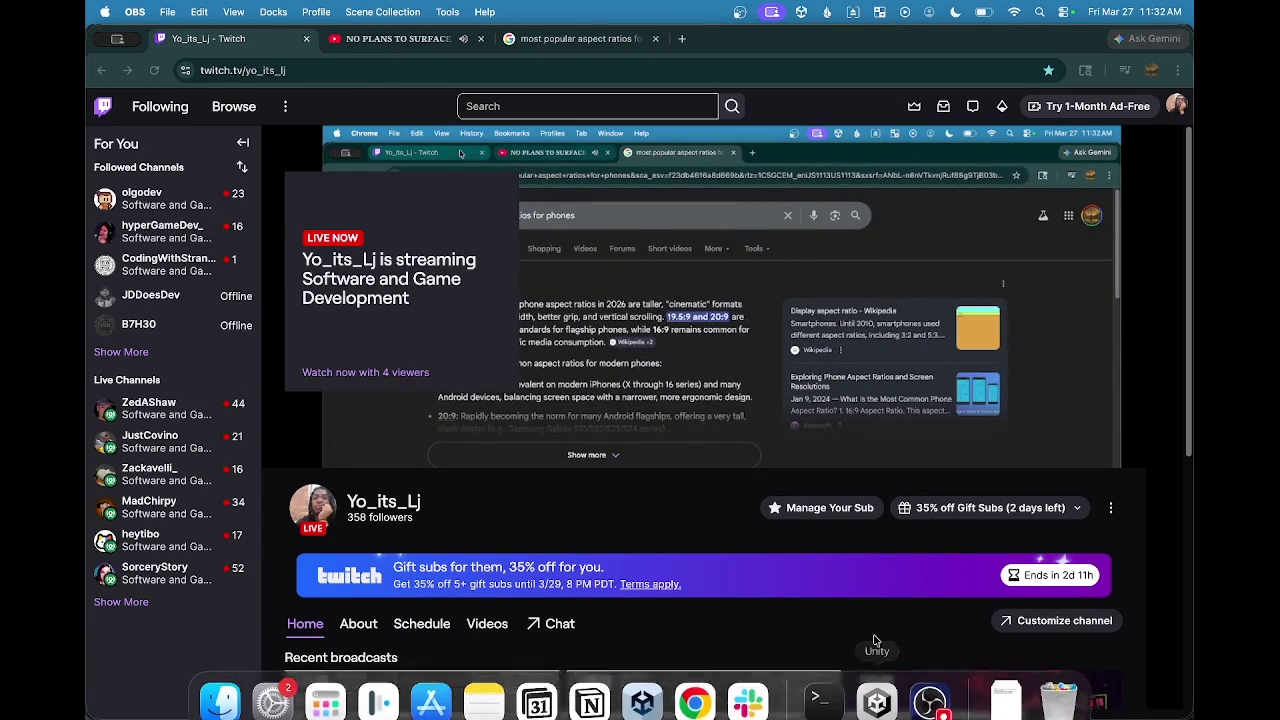
pyautogui.click(884, 700)
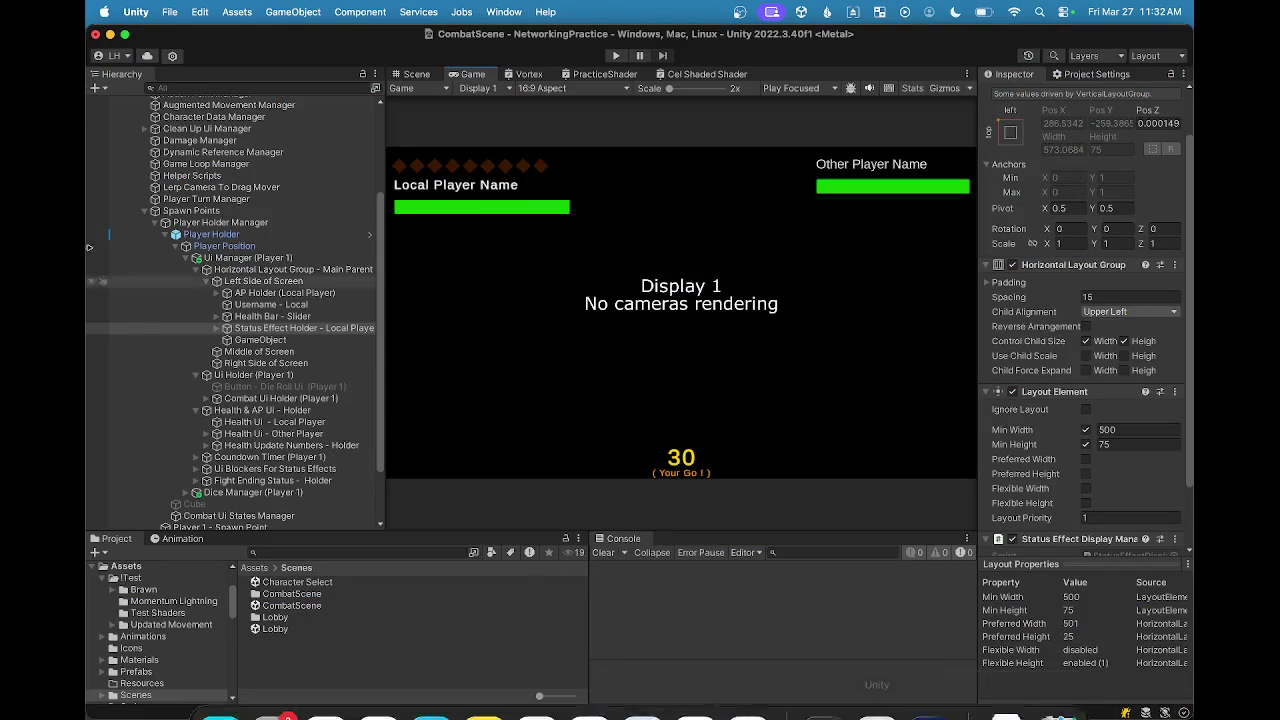
pyautogui.click(590, 88)
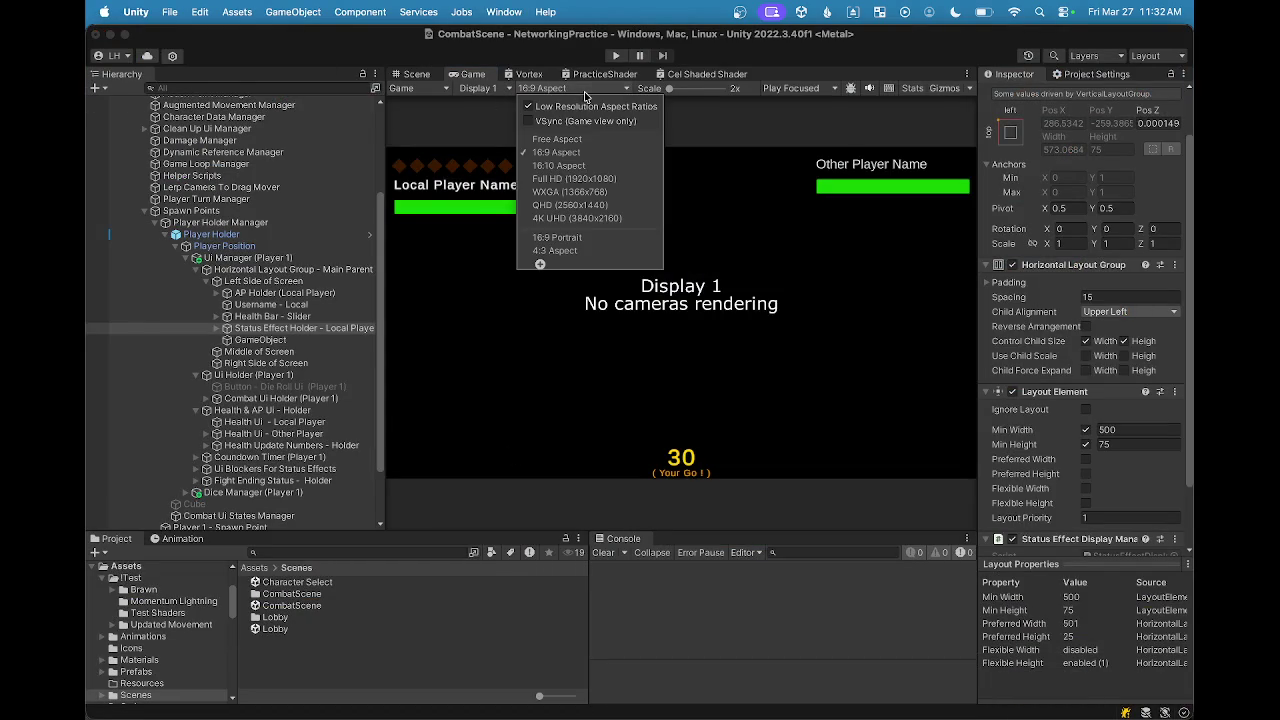
# Step: Add and apply a custom 20:9 Game view aspect ratio, then select Combat Ui Holder (Player 1)
pyautogui.click(540, 266)
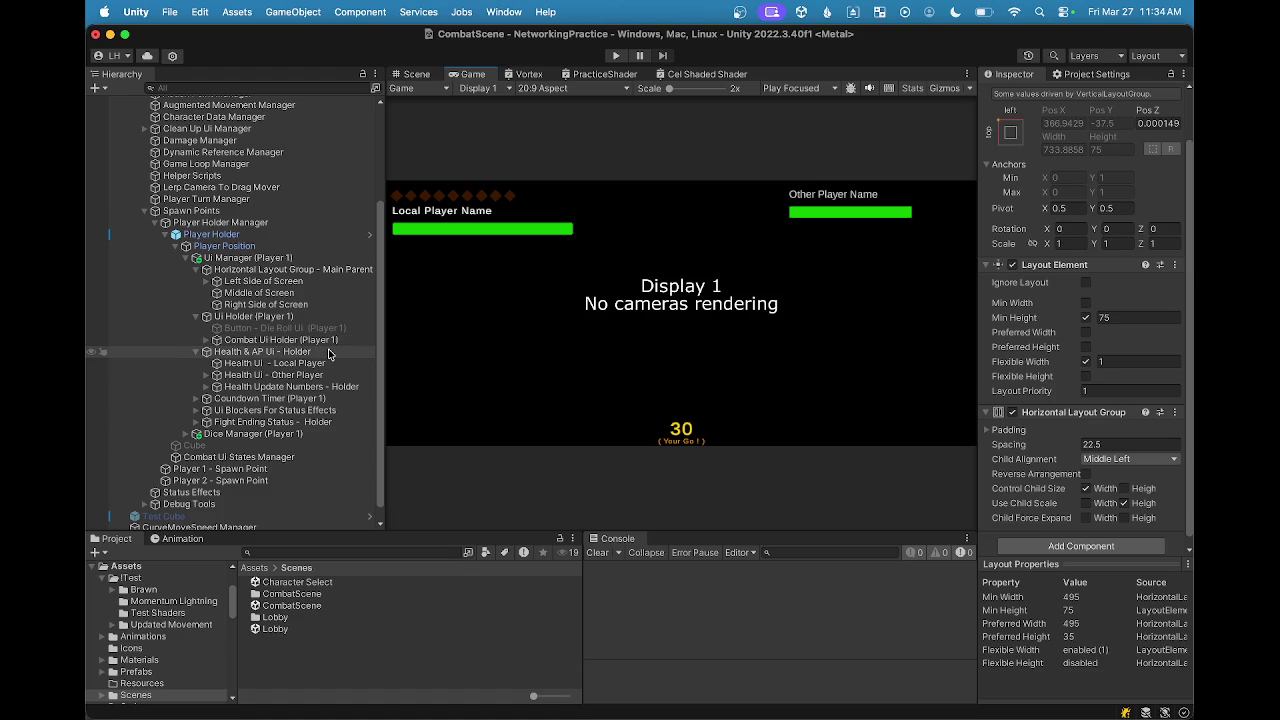
pyautogui.click(263, 342)
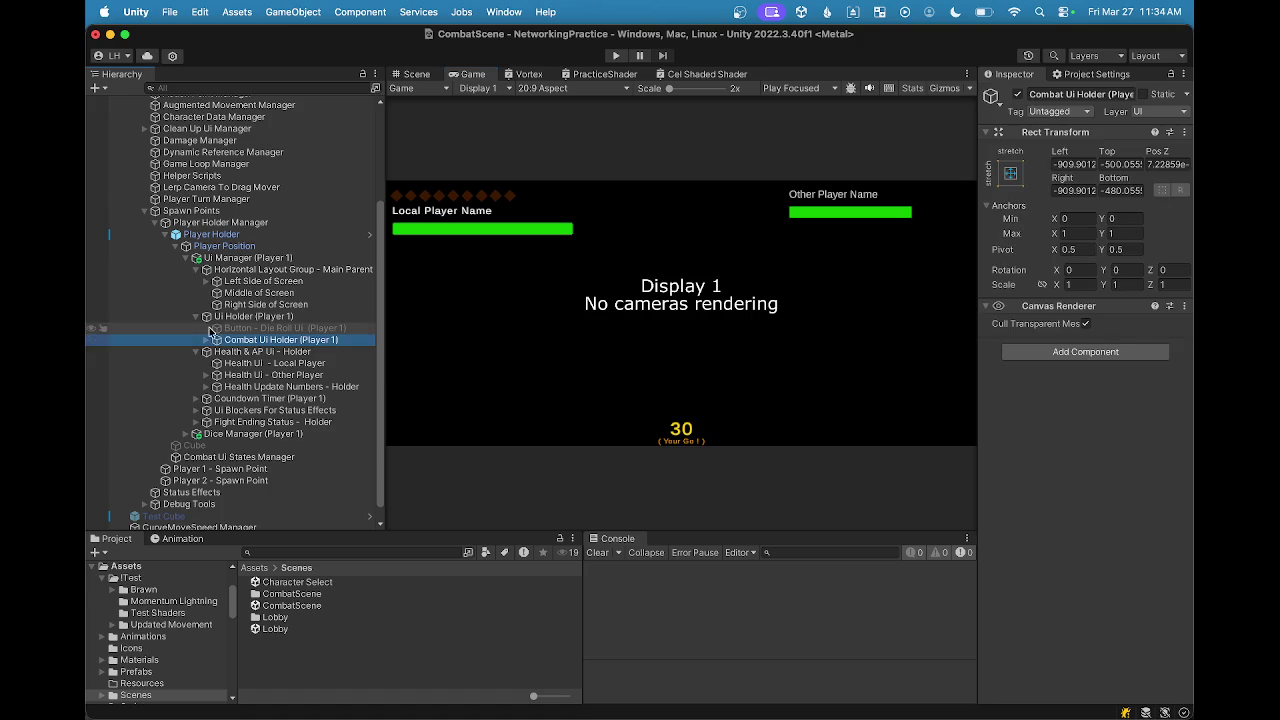
pyautogui.click(196, 318)
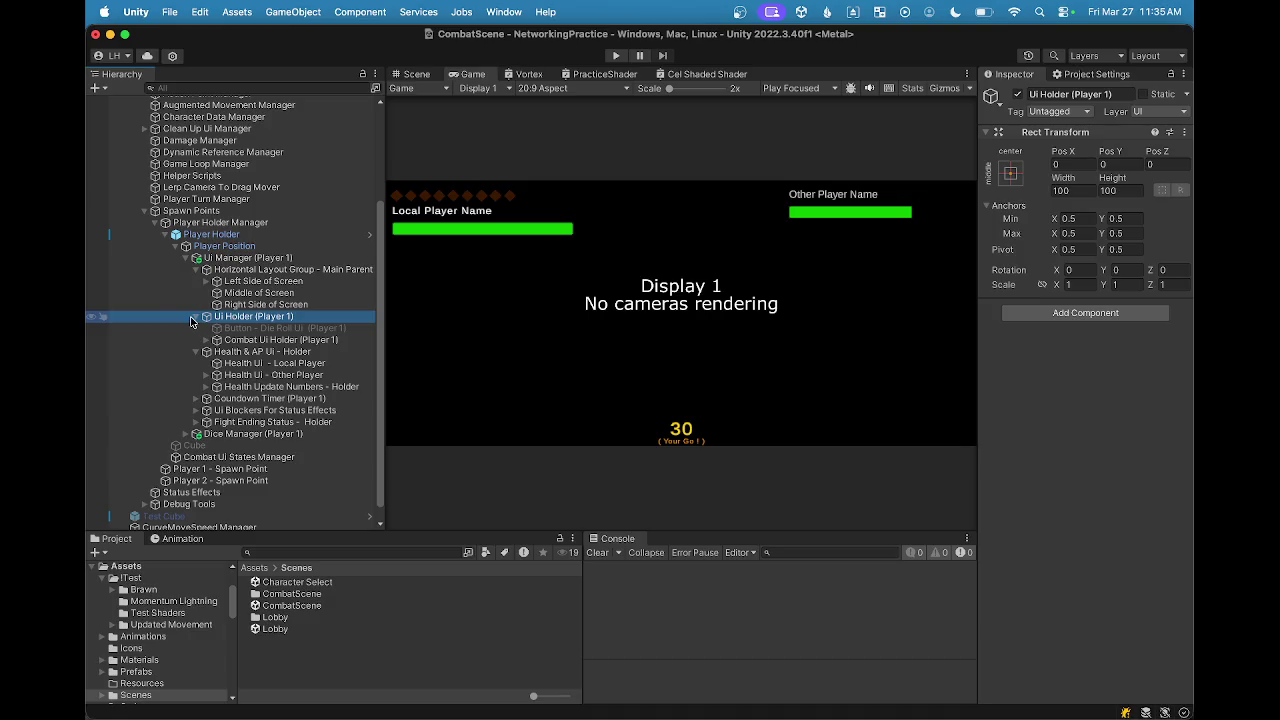
pyautogui.click(194, 318)
pyautogui.click(265, 313)
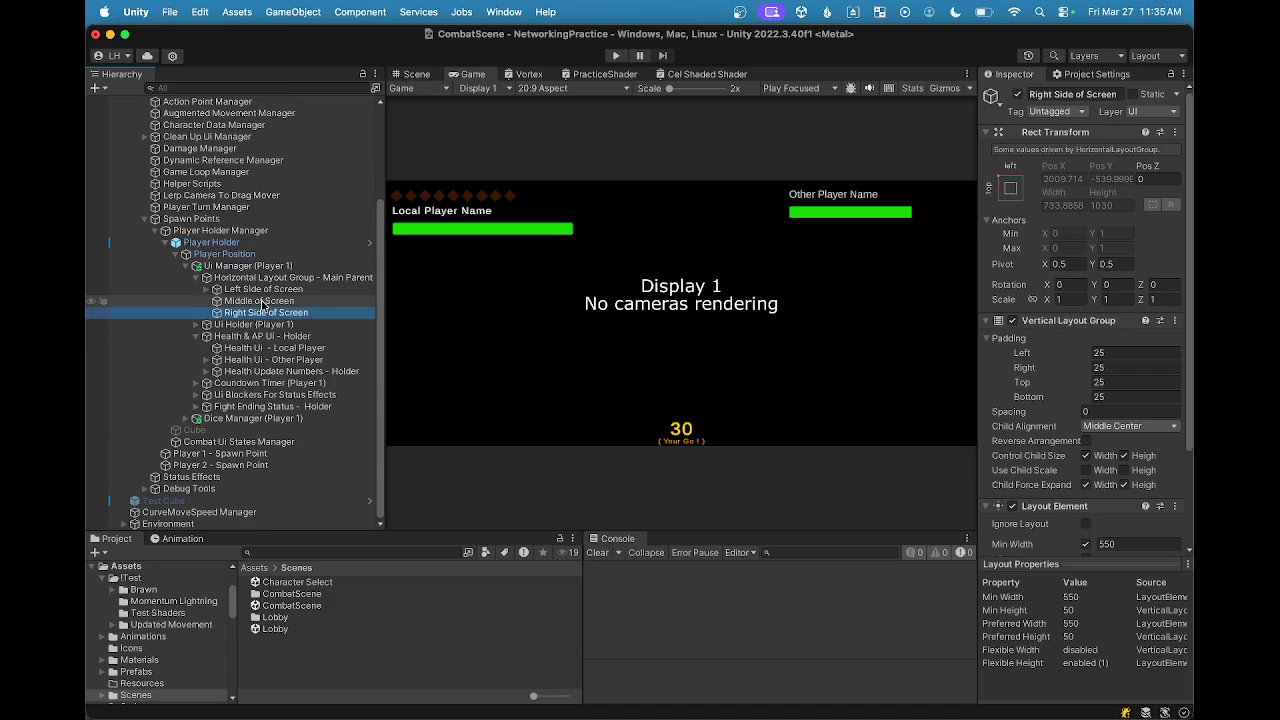
pyautogui.click(265, 300)
pyautogui.click(263, 289)
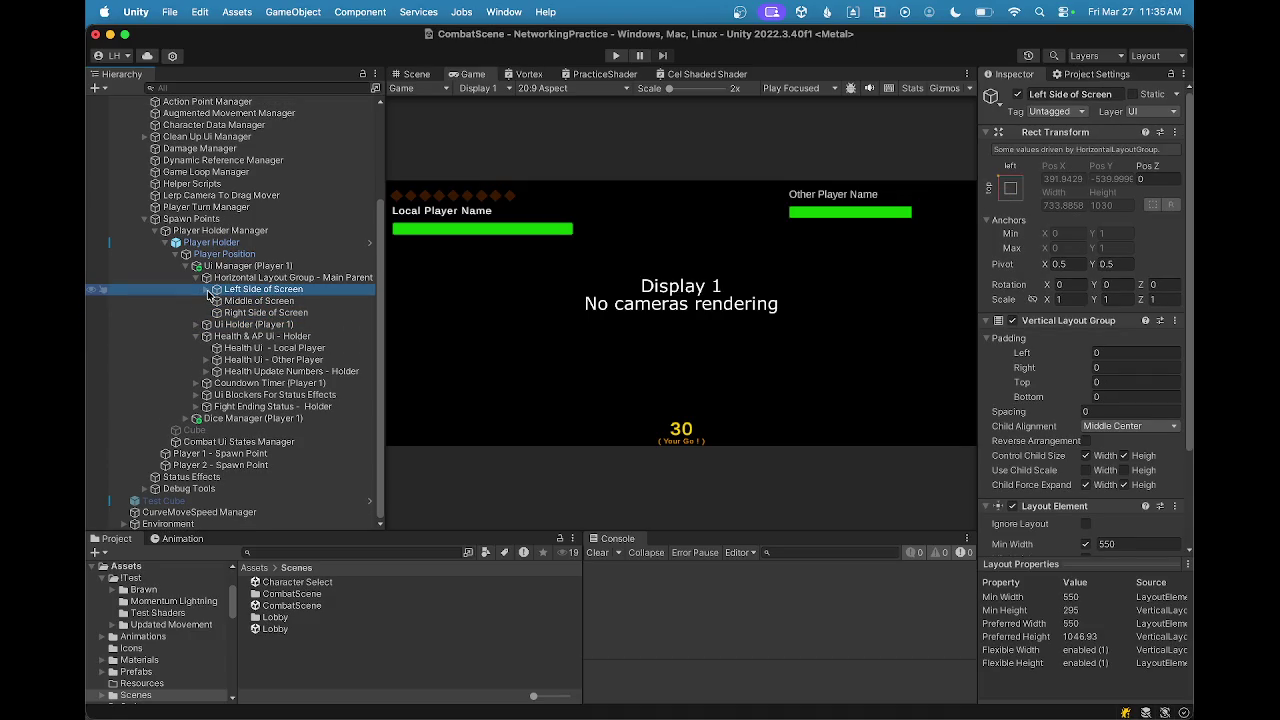
pyautogui.click(206, 289)
pyautogui.click(268, 312)
pyautogui.click(268, 324)
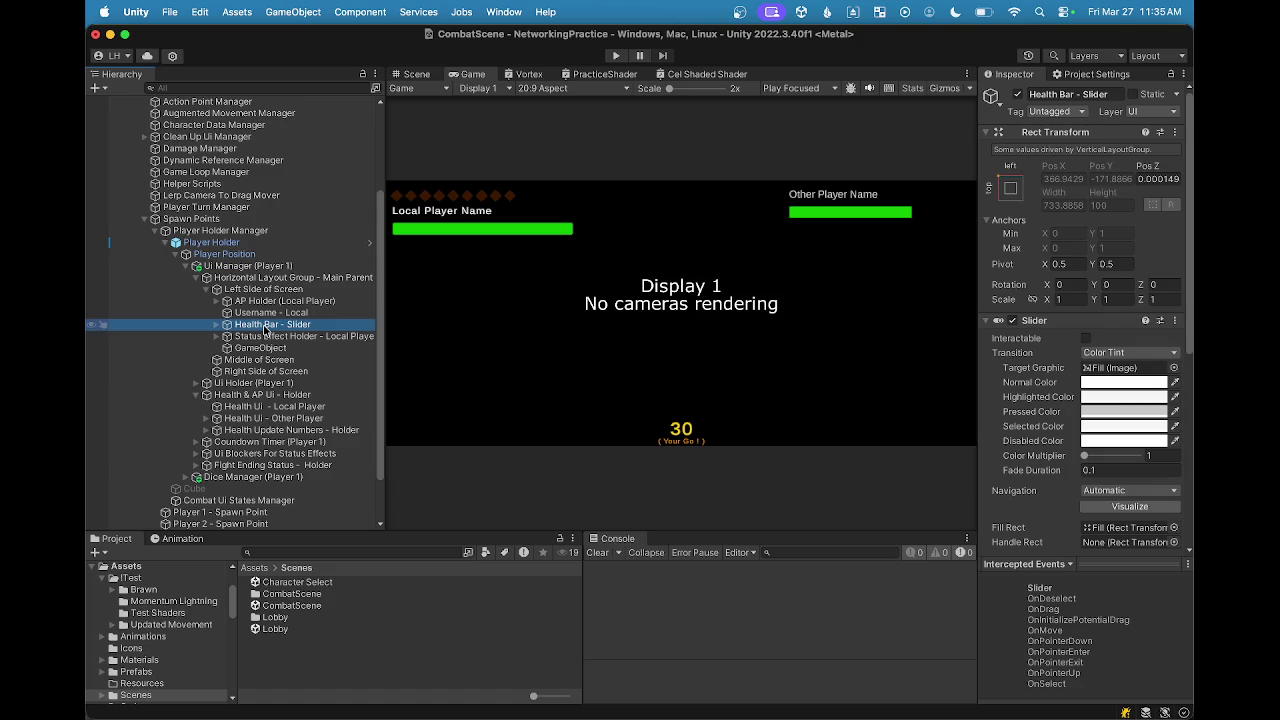
pyautogui.click(440, 88)
pyautogui.press('Escape')
pyautogui.hotkey('shift', 'space')
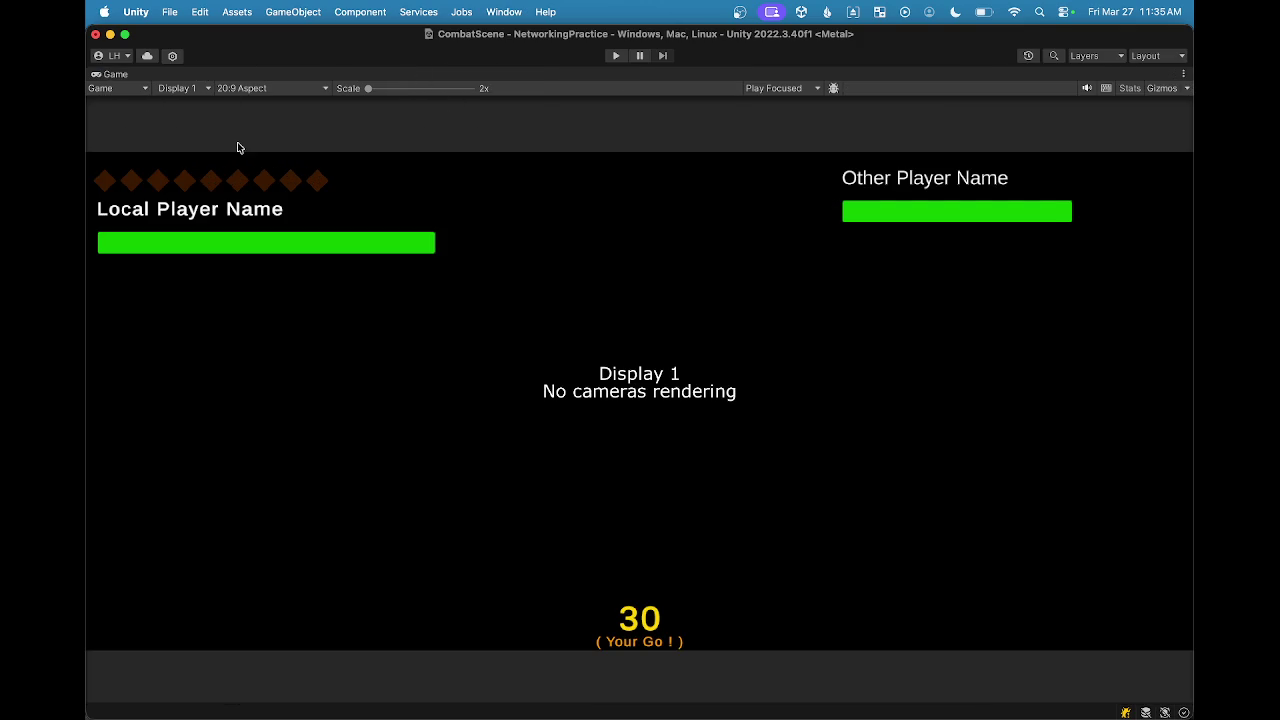
pyautogui.doubleClick(111, 77)
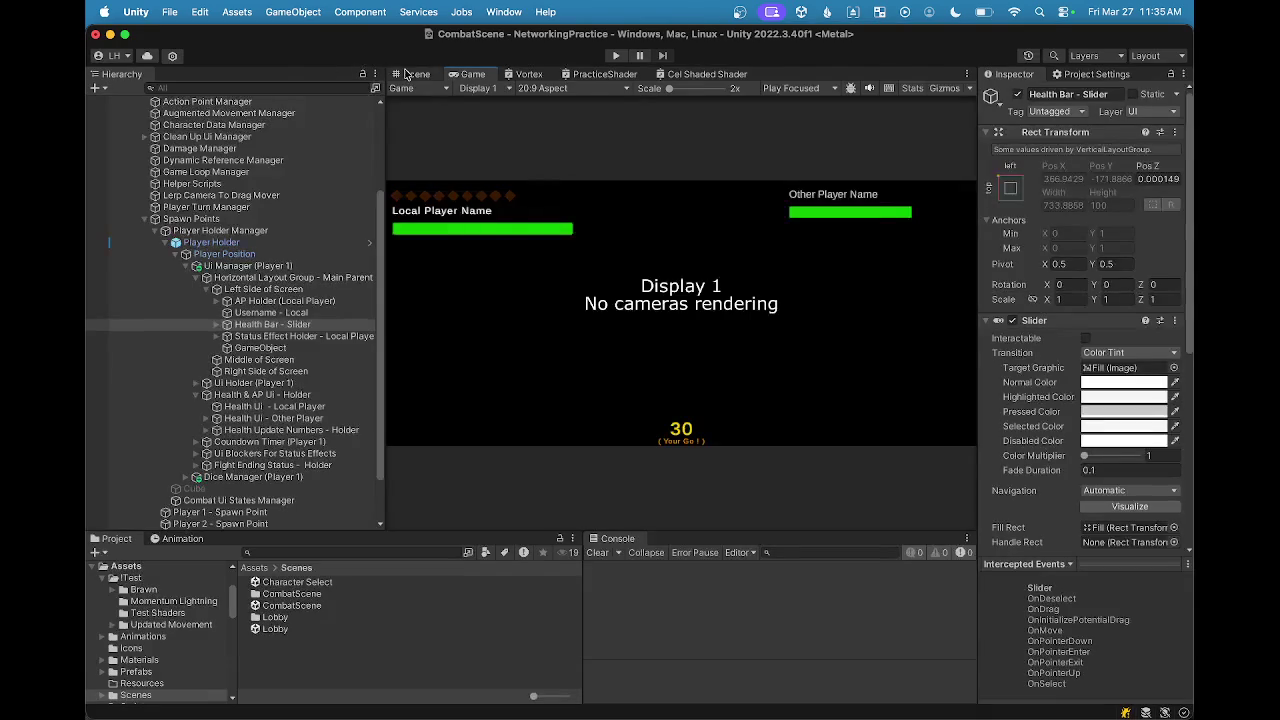
pyautogui.click(410, 74)
pyautogui.scroll(-3, 709, 274)
# Step: Frame the HUD canvas in the Scene view and select Health & AP Ui - Holder
pyautogui.moveTo(650, 299)
pyautogui.mouseDown()
pyautogui.moveTo(810, 327)
pyautogui.moveTo(894, 394)
pyautogui.moveTo(720, 283)
pyautogui.mouseUp()
pyautogui.scroll(2, 716, 283)
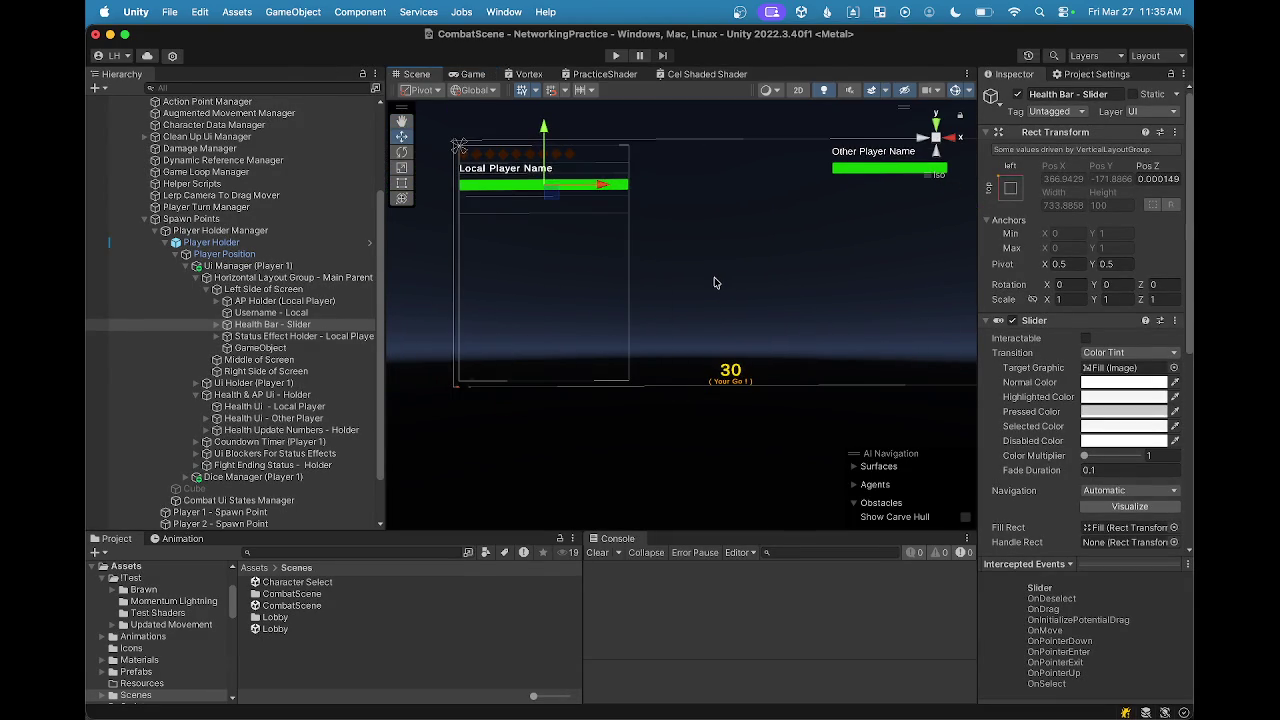
pyautogui.moveTo(668, 234); pyautogui.dragTo(698, 218)
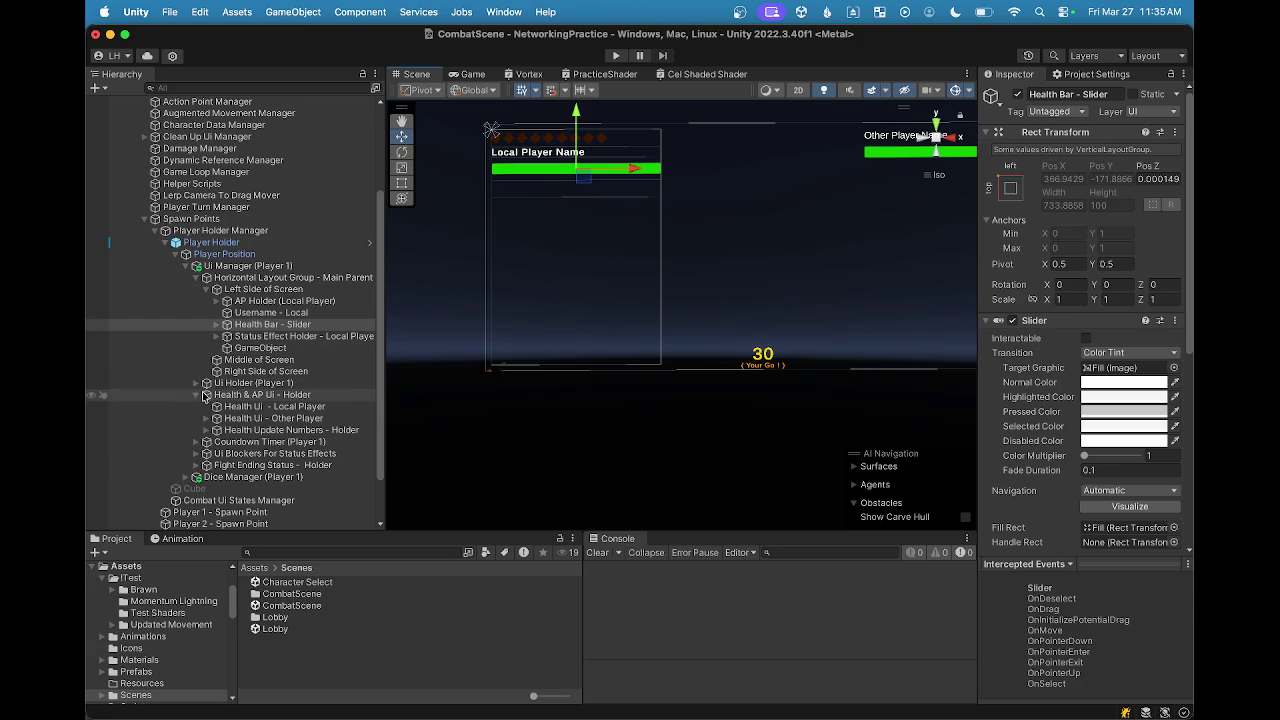
pyautogui.click(255, 400)
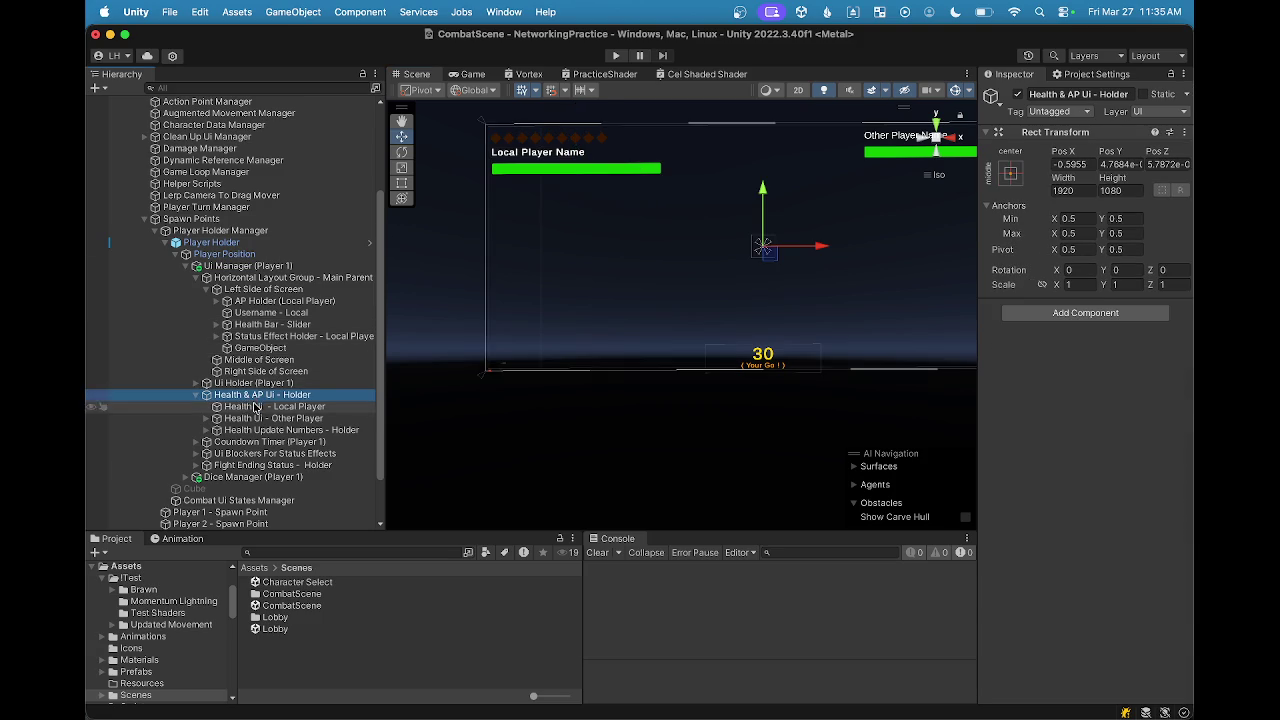
# Step: Inspect Health Ui - Local Player, Health Ui - Other Player and Health Update Numbers, then collapse Health & AP Ui - Holder
pyautogui.click(255, 407)
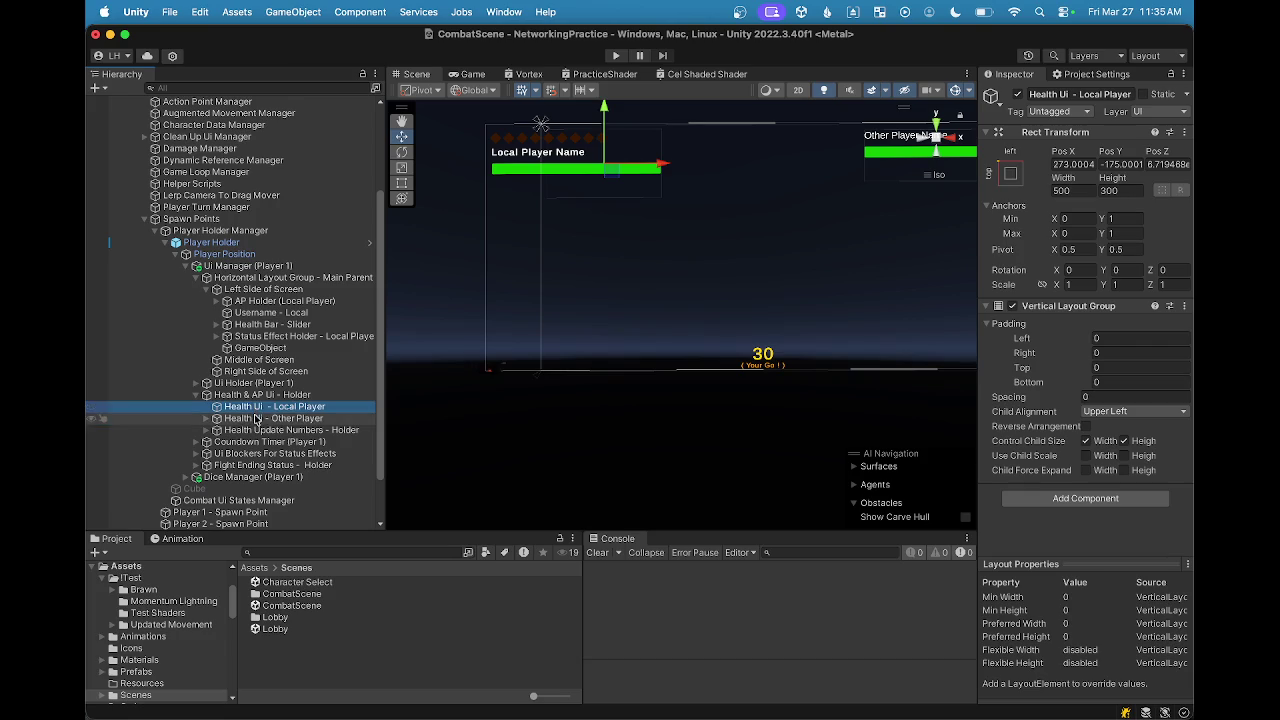
pyautogui.click(257, 418)
pyautogui.click(258, 430)
pyautogui.click(251, 398)
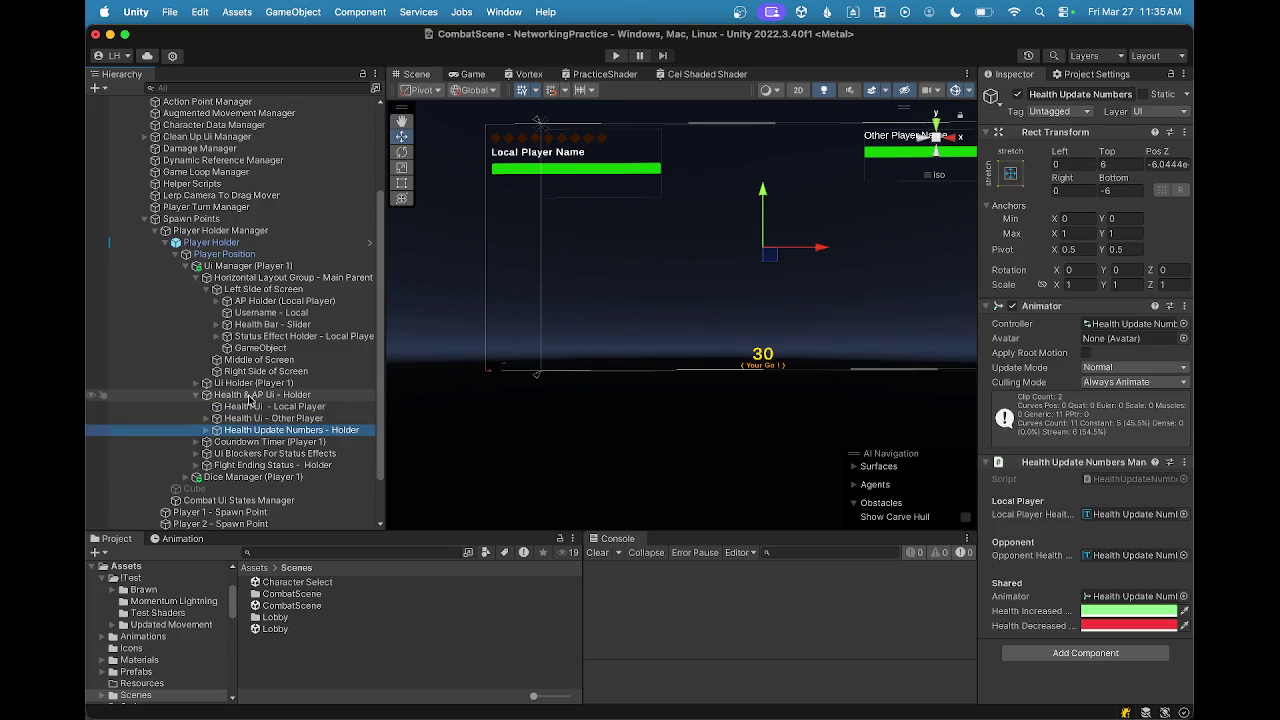
pyautogui.click(195, 395)
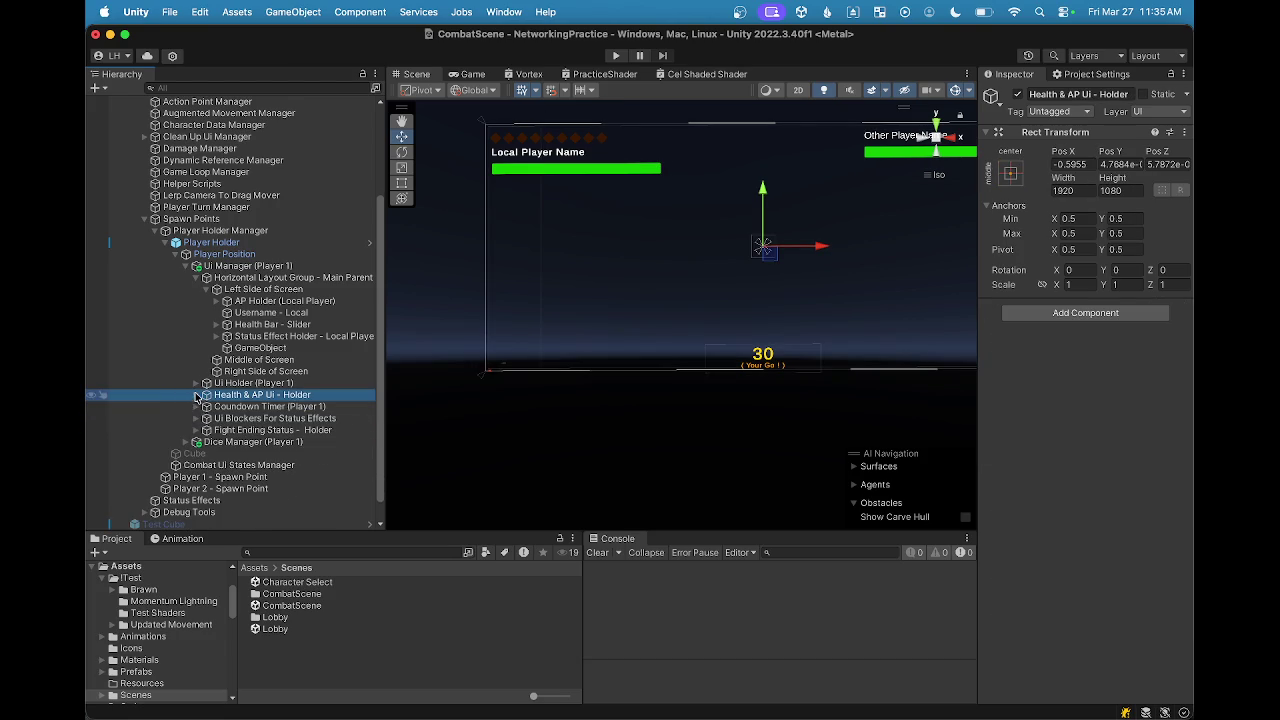
# Step: Peek into Ui Blockers For Status Effects, then expand Ui Holder (Player 1) and Combat Ui Holder (Player 1)
pyautogui.click(196, 407)
pyautogui.click(196, 407)
pyautogui.click(196, 418)
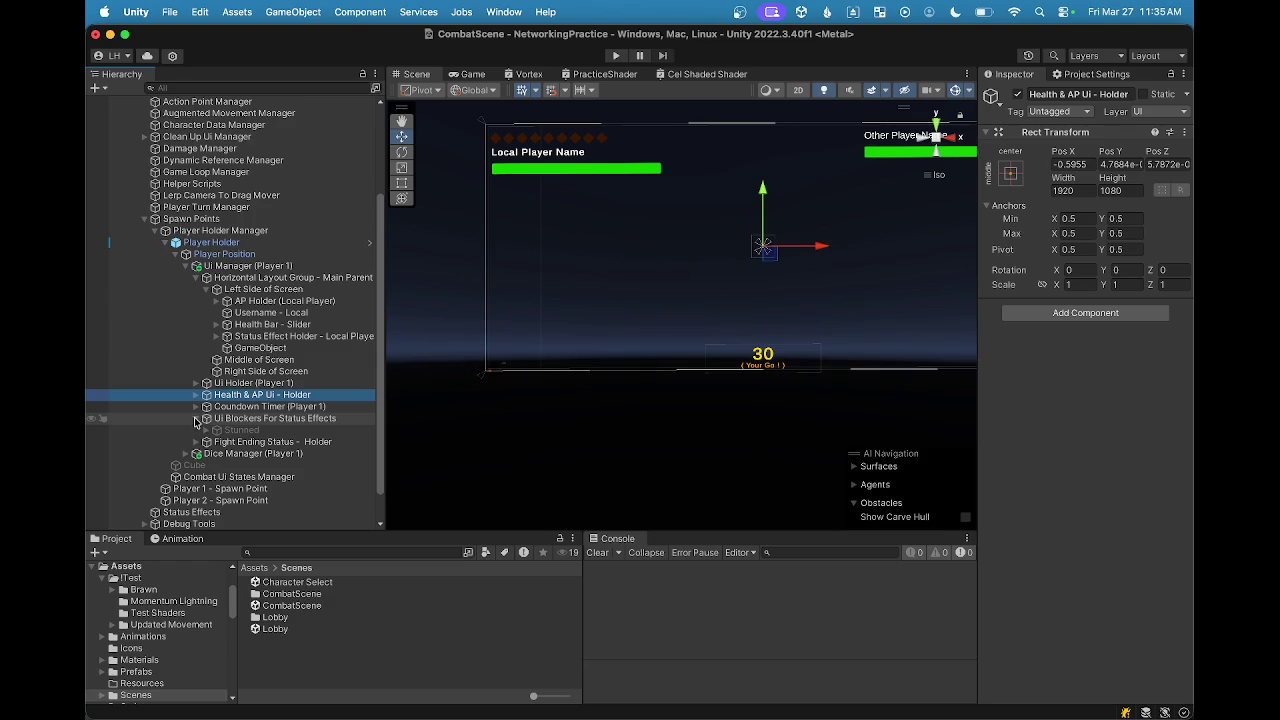
pyautogui.click(196, 419)
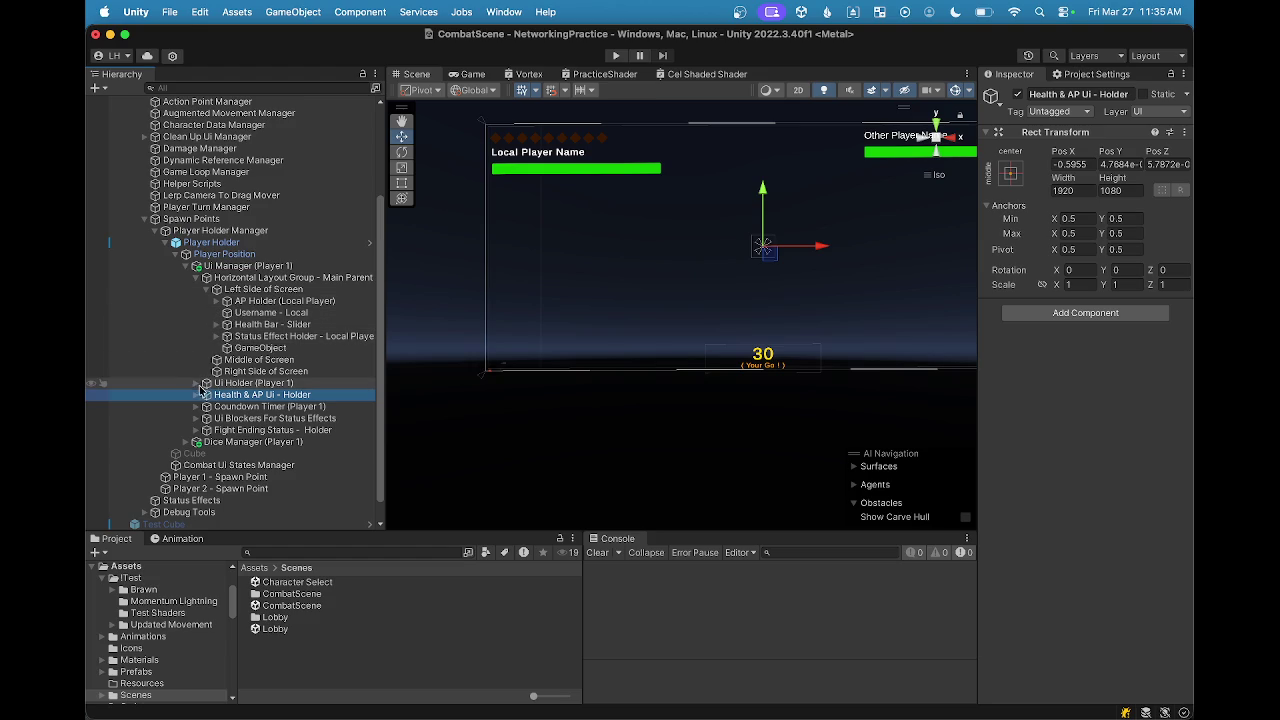
pyautogui.click(196, 383)
pyautogui.click(205, 407)
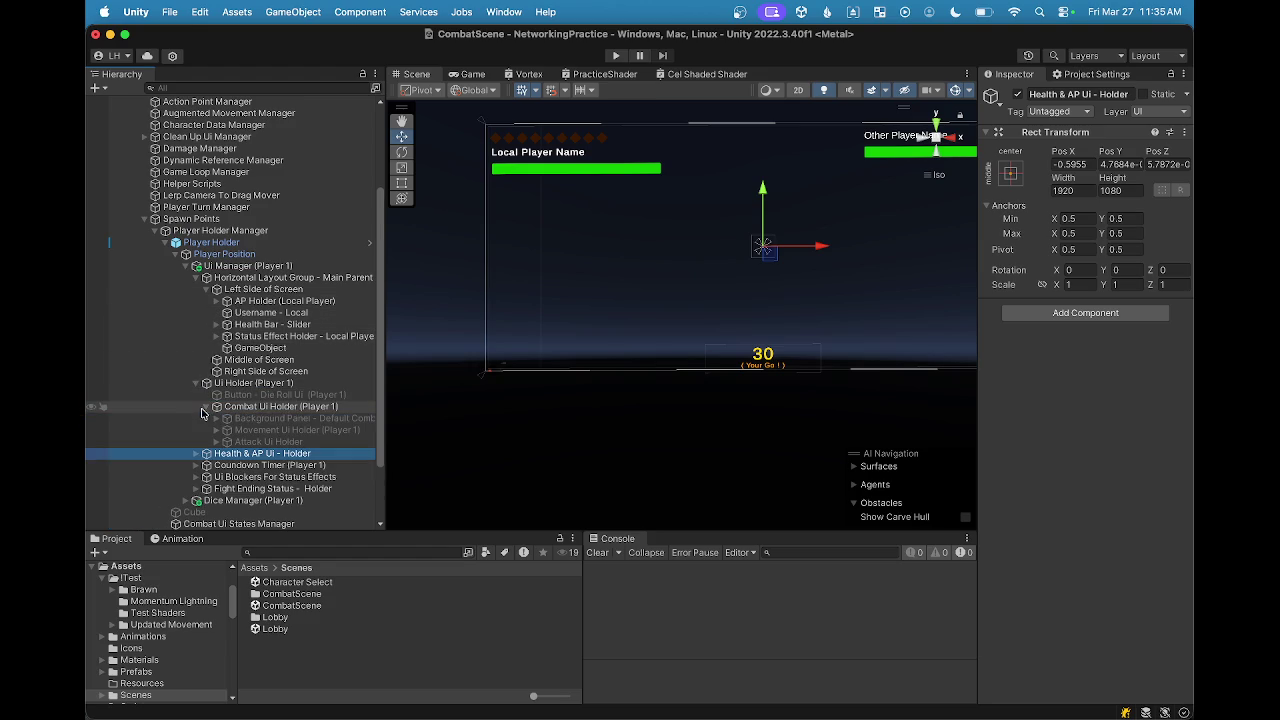
pyautogui.click(270, 407)
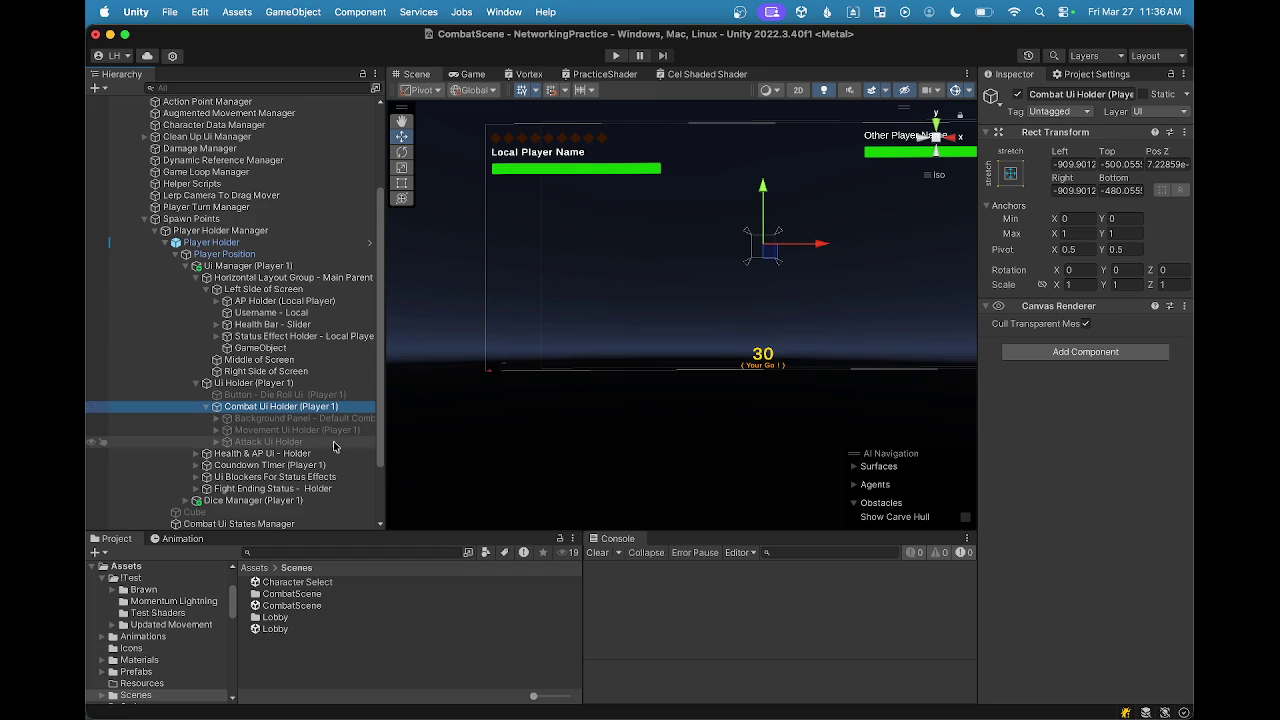
pyautogui.click(283, 420)
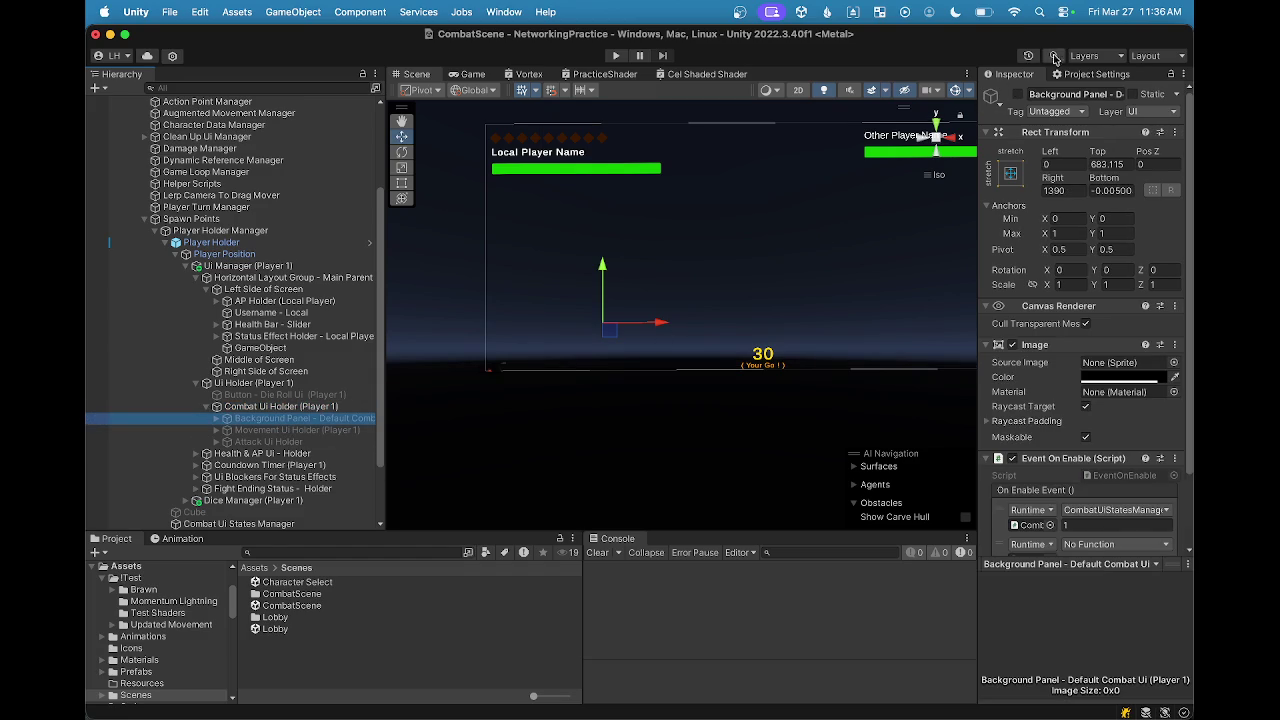
pyautogui.click(1020, 96)
pyautogui.click(1020, 95)
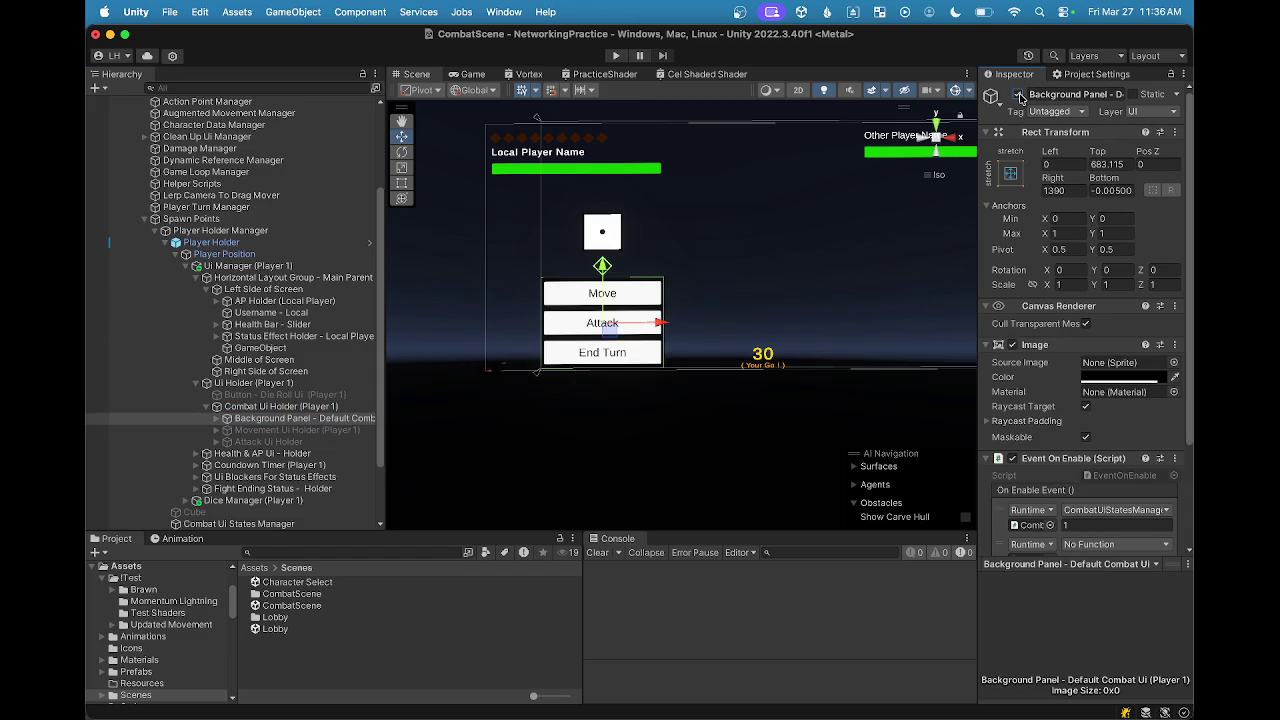
pyautogui.click(1020, 95)
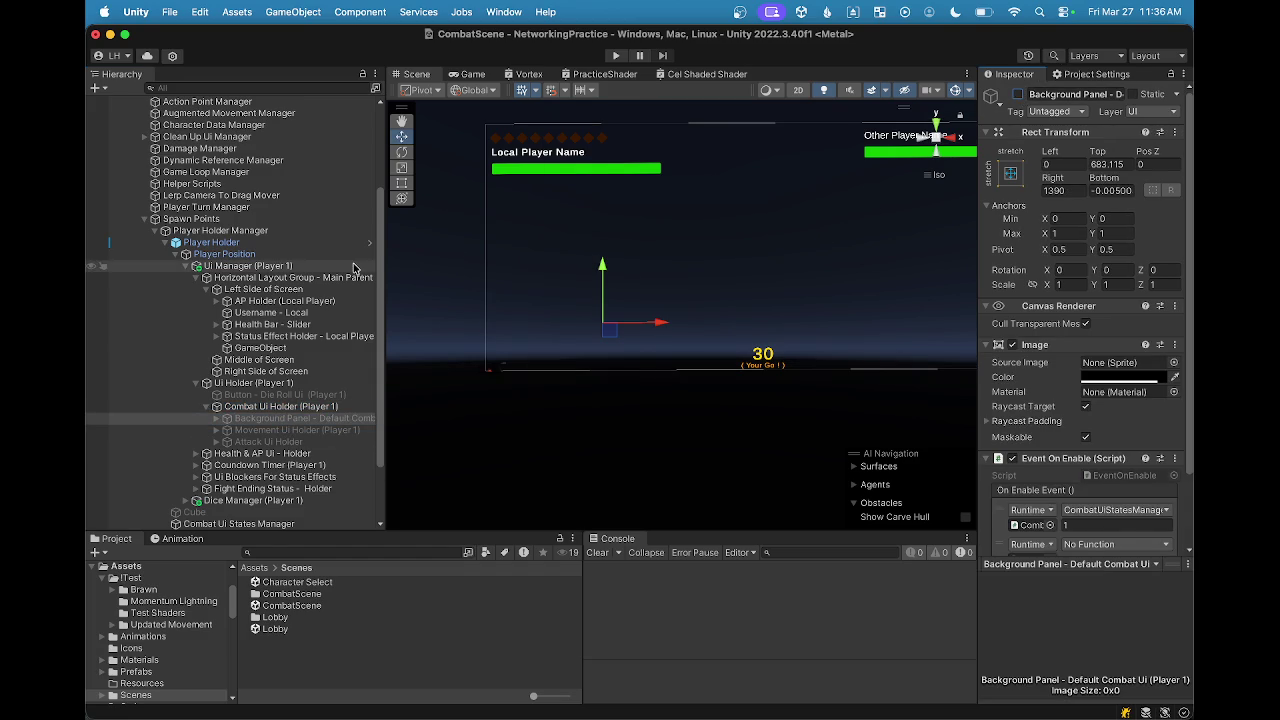
pyautogui.click(285, 407)
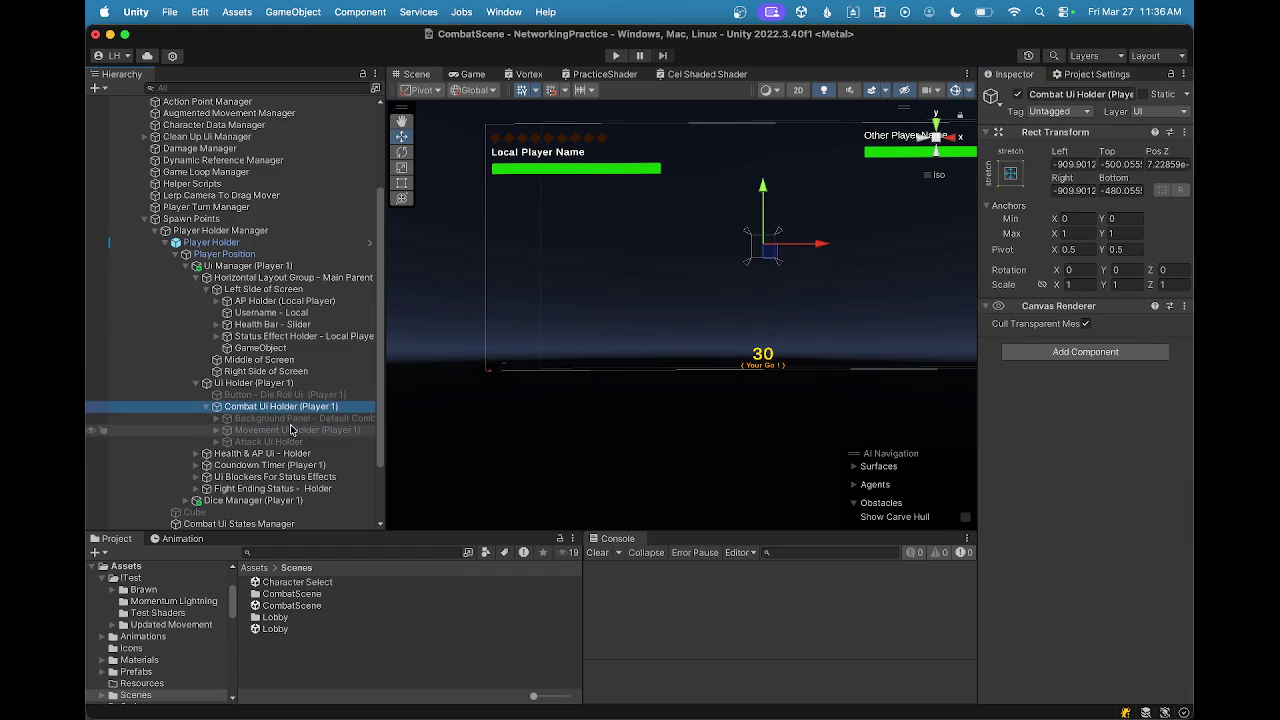
pyautogui.click(295, 418)
pyautogui.scroll(-3, 1035, 466)
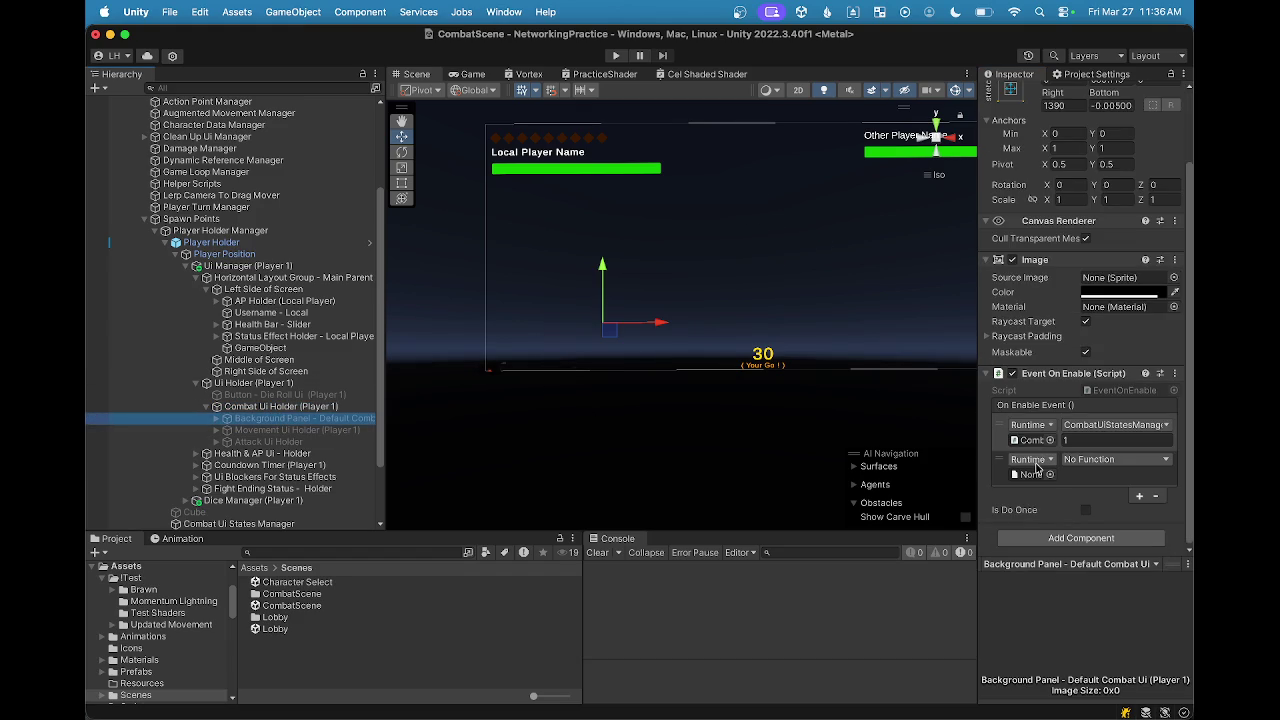
pyautogui.scroll(3, 1035, 466)
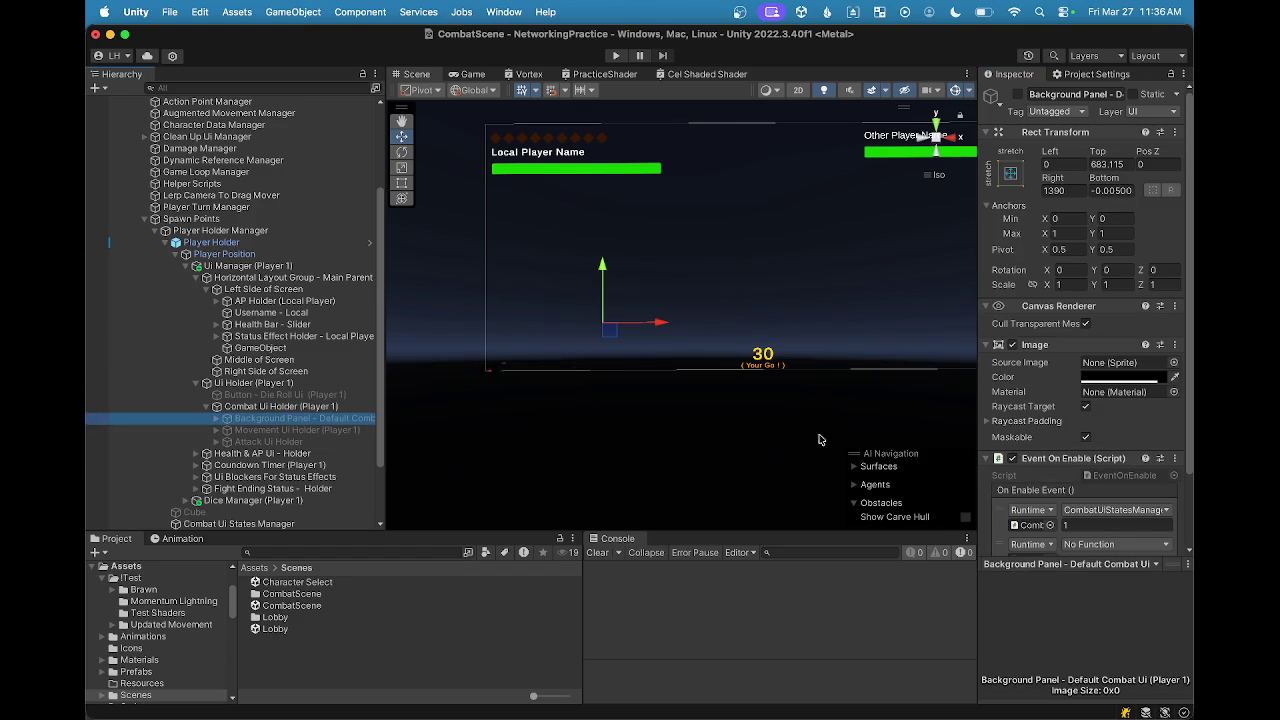
pyautogui.click(256, 410)
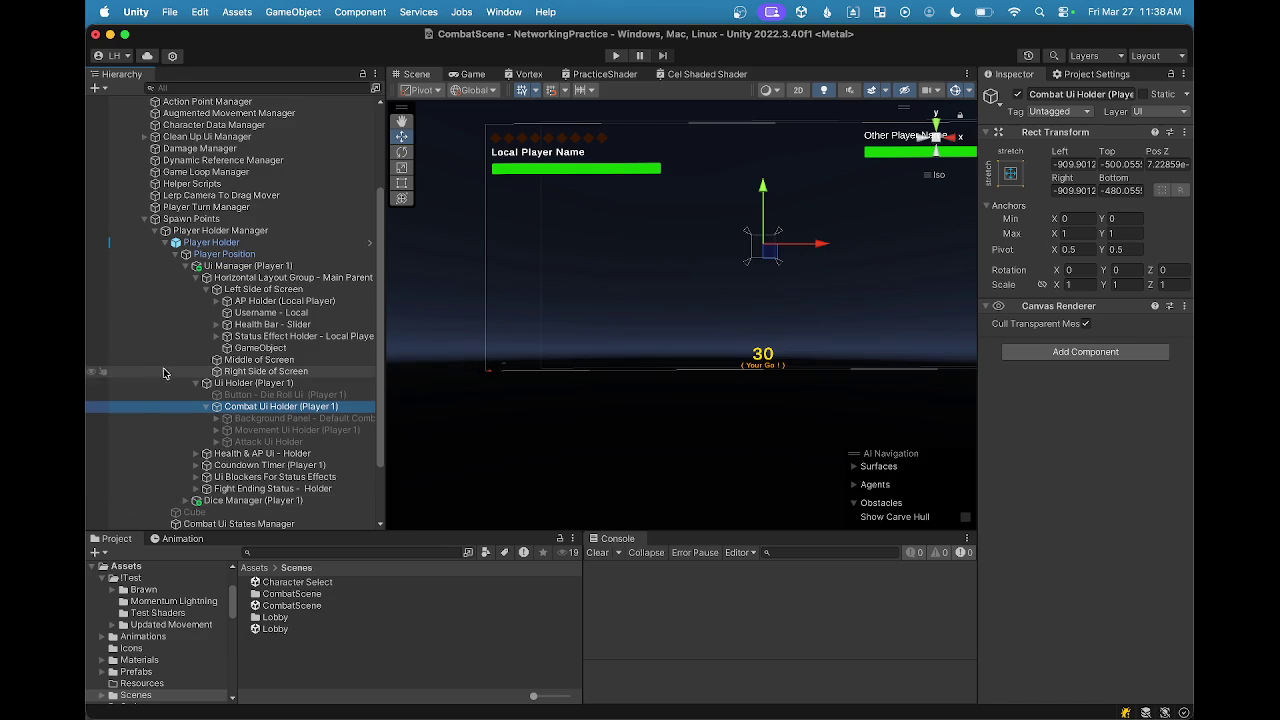
pyautogui.click(205, 411)
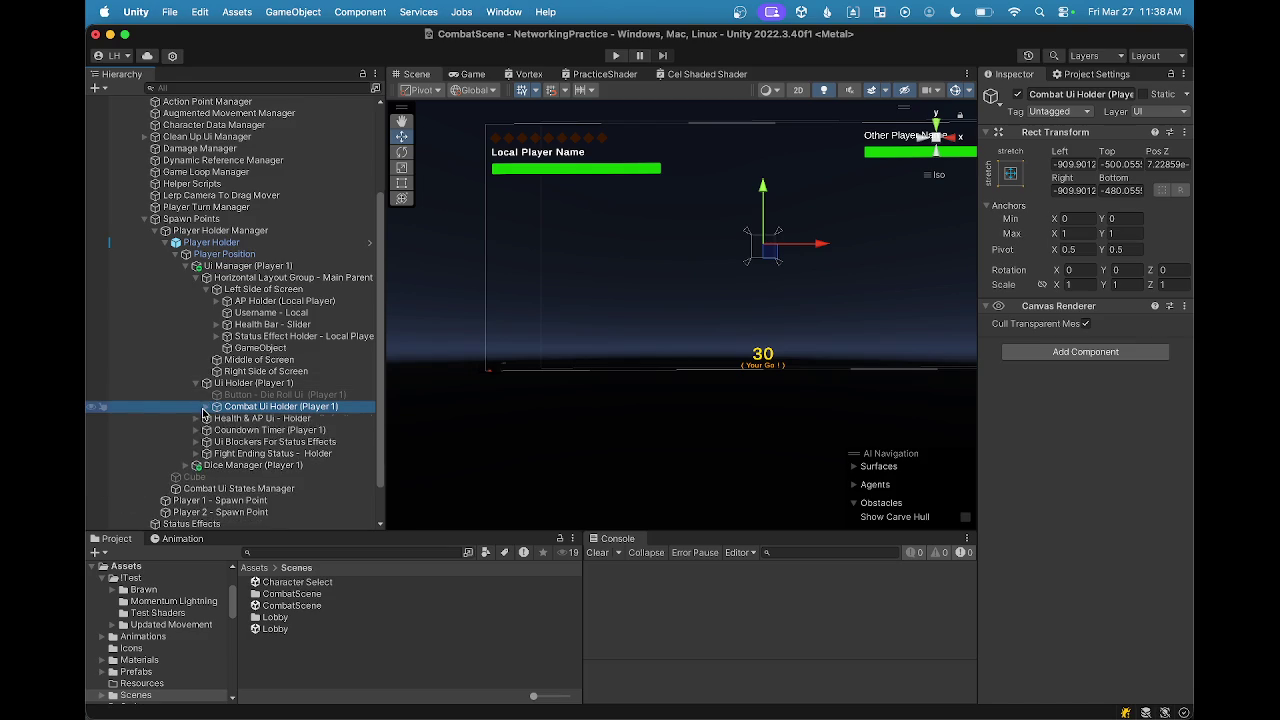
pyautogui.click(204, 412)
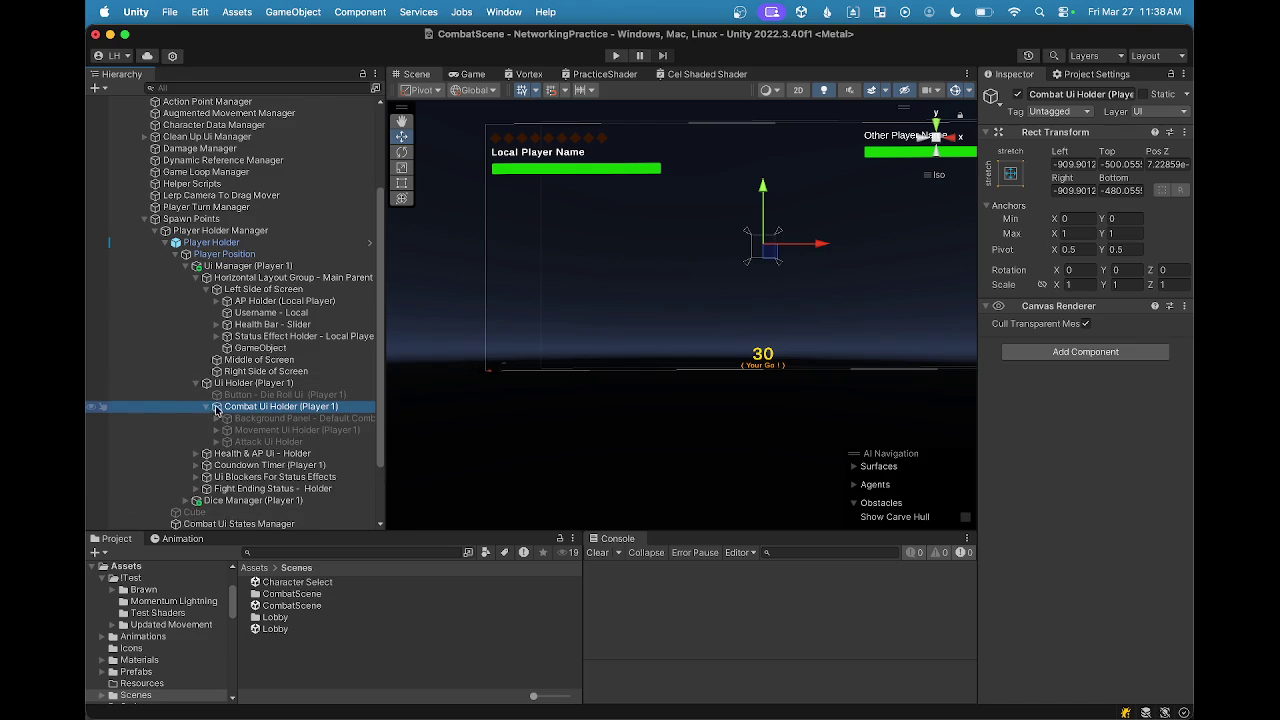
pyautogui.click(243, 413)
pyautogui.press('Return')
pyautogui.click(207, 411)
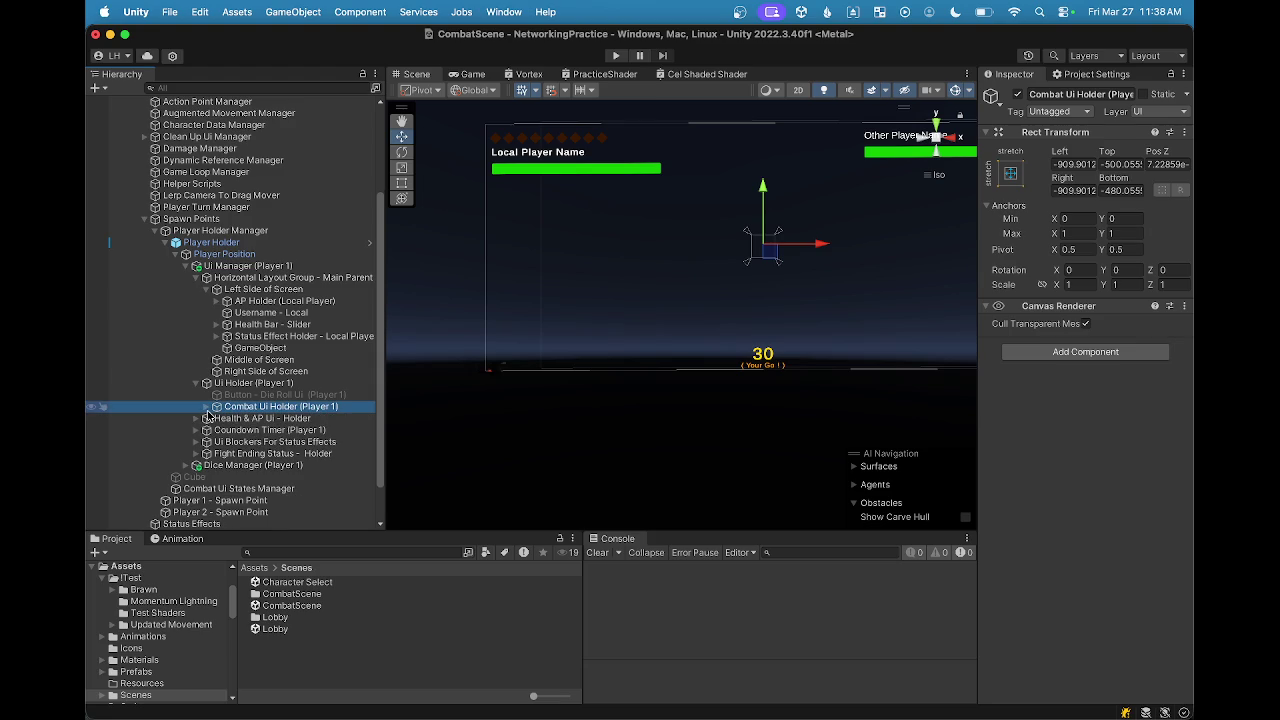
pyautogui.click(207, 408)
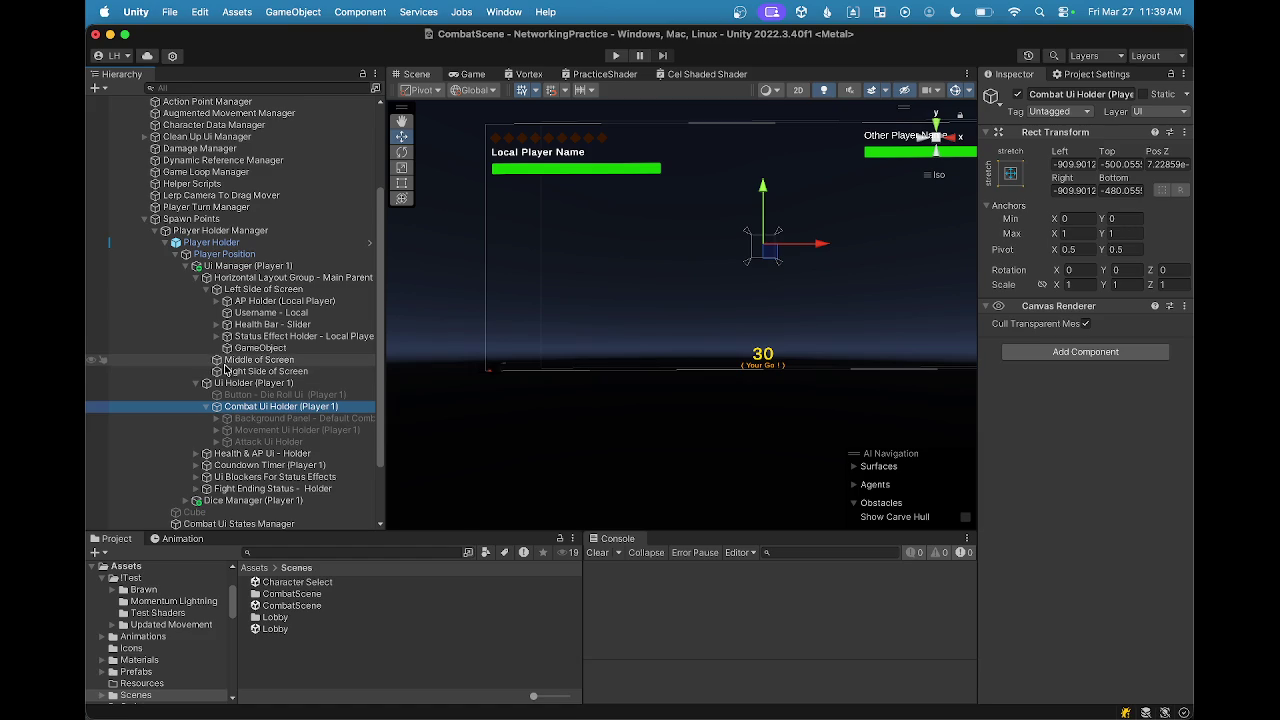
pyautogui.click(205, 407)
pyautogui.click(205, 407)
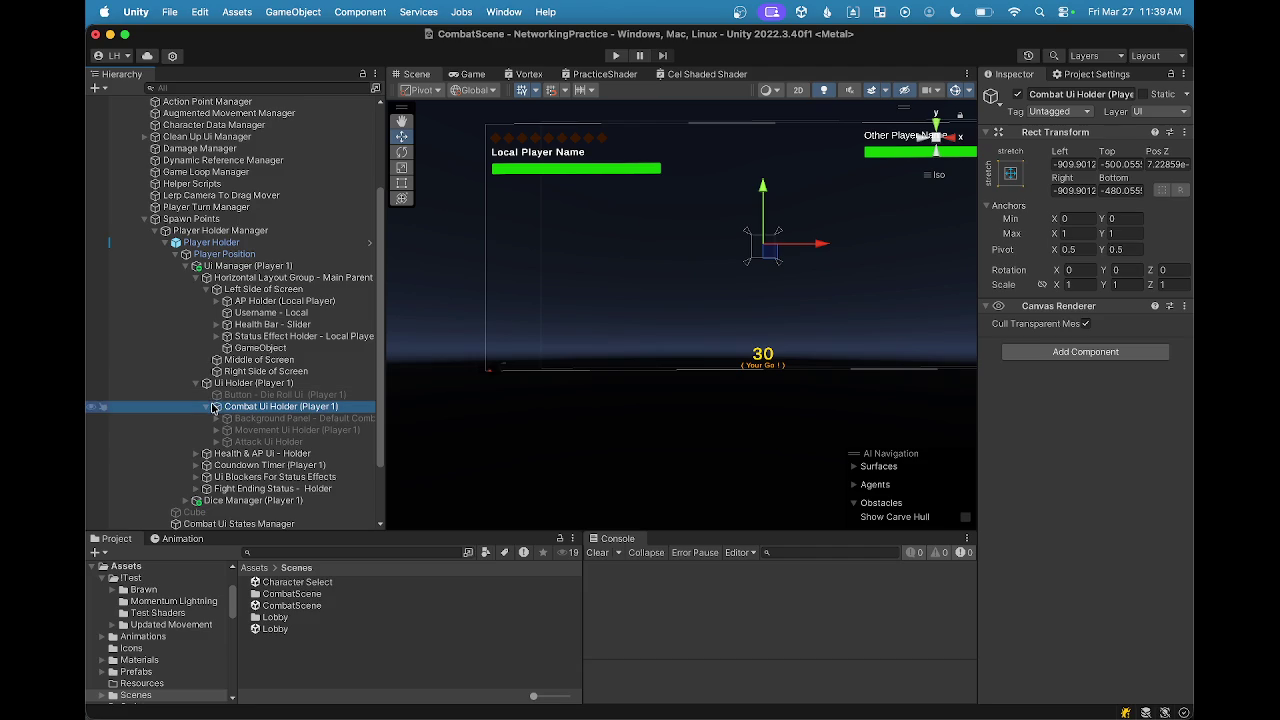
pyautogui.click(206, 408)
pyautogui.click(207, 408)
pyautogui.click(206, 408)
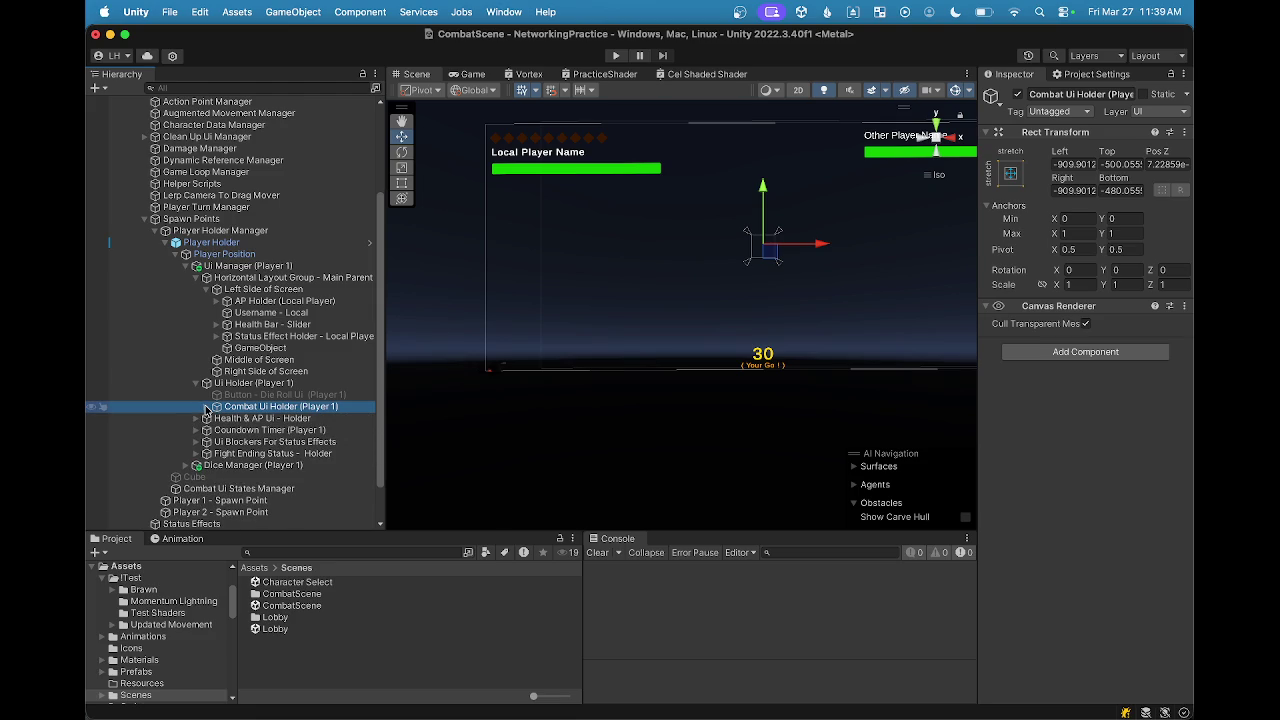
pyautogui.click(206, 408)
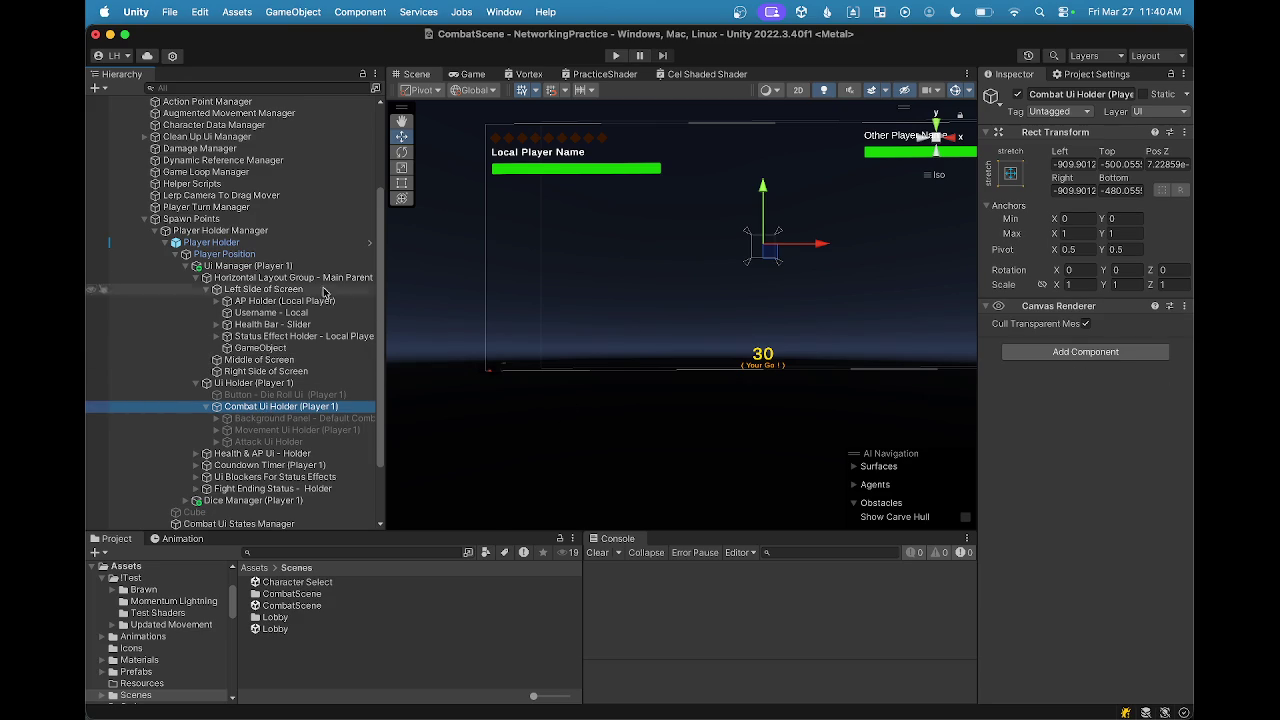
pyautogui.scroll(2, 306, 373)
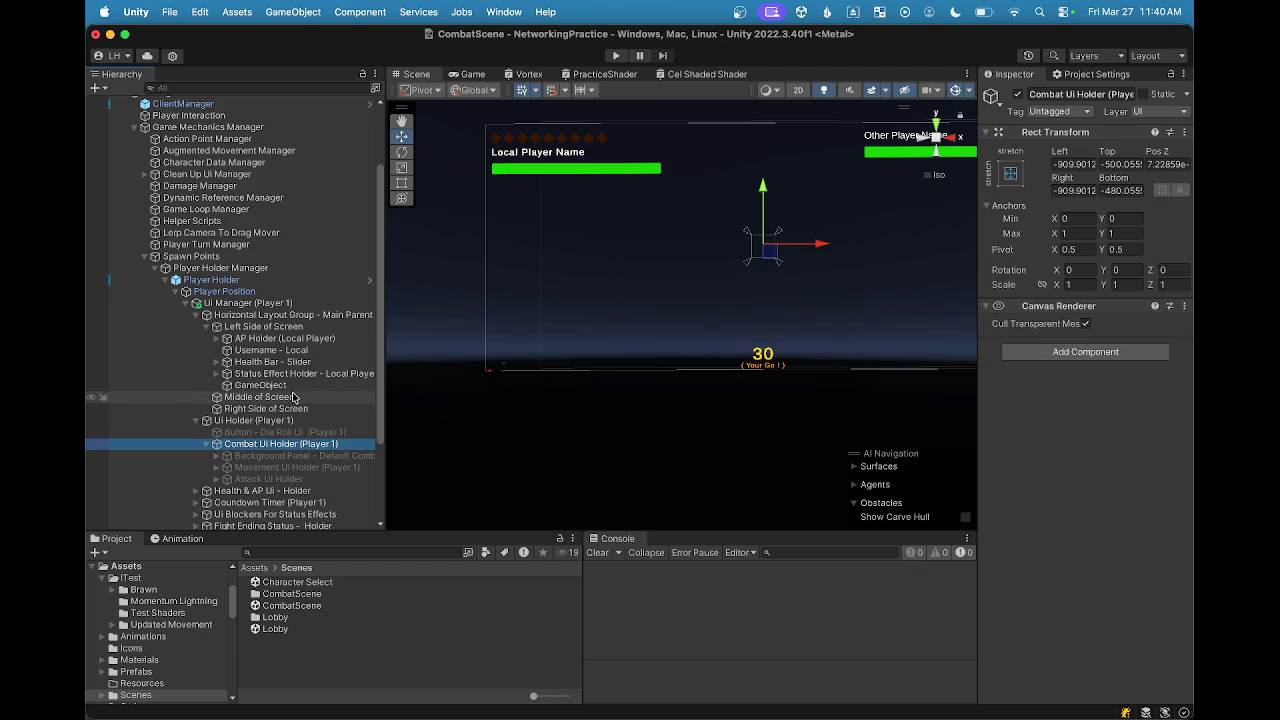
pyautogui.click(285, 387)
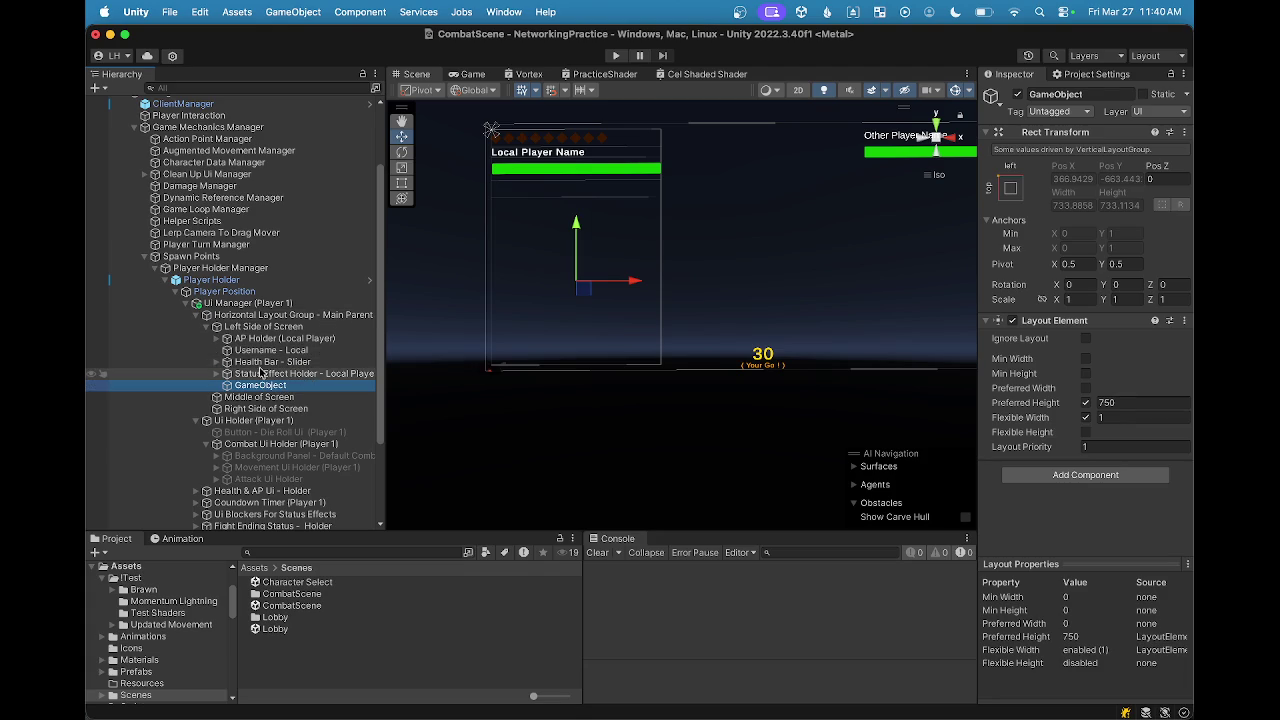
pyautogui.click(261, 374)
pyautogui.click(265, 364)
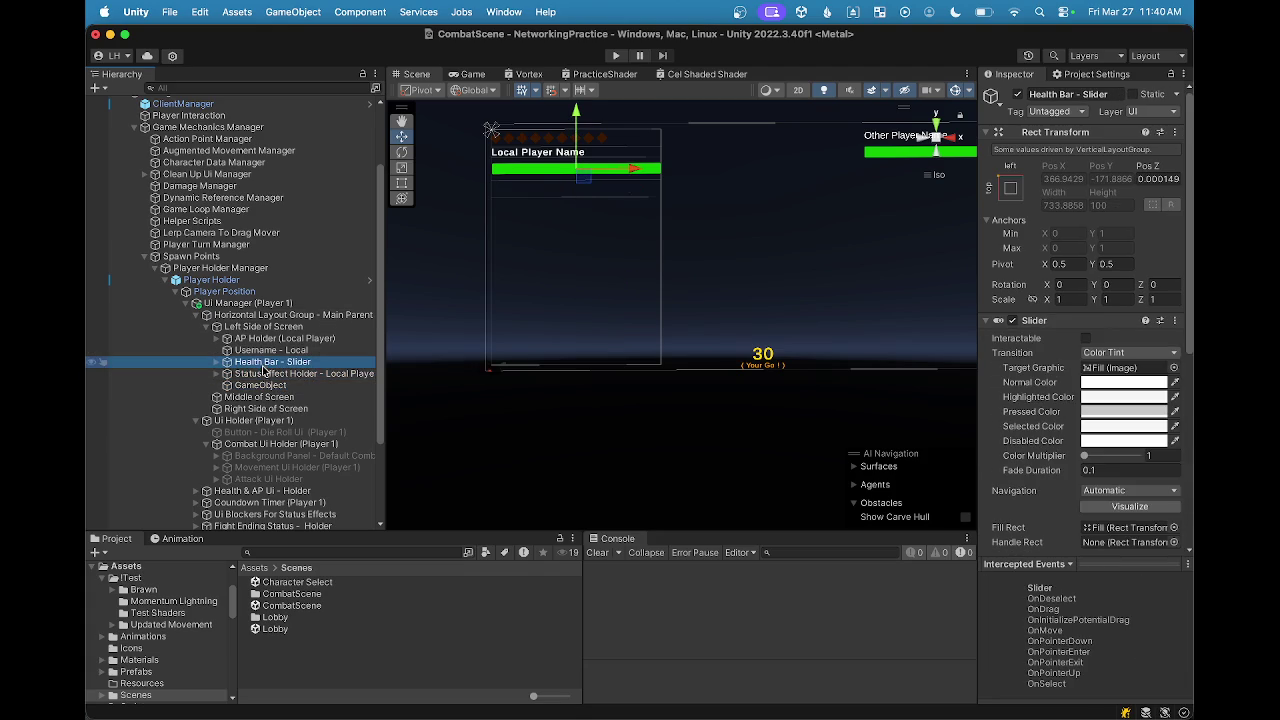
pyautogui.click(272, 351)
pyautogui.click(280, 341)
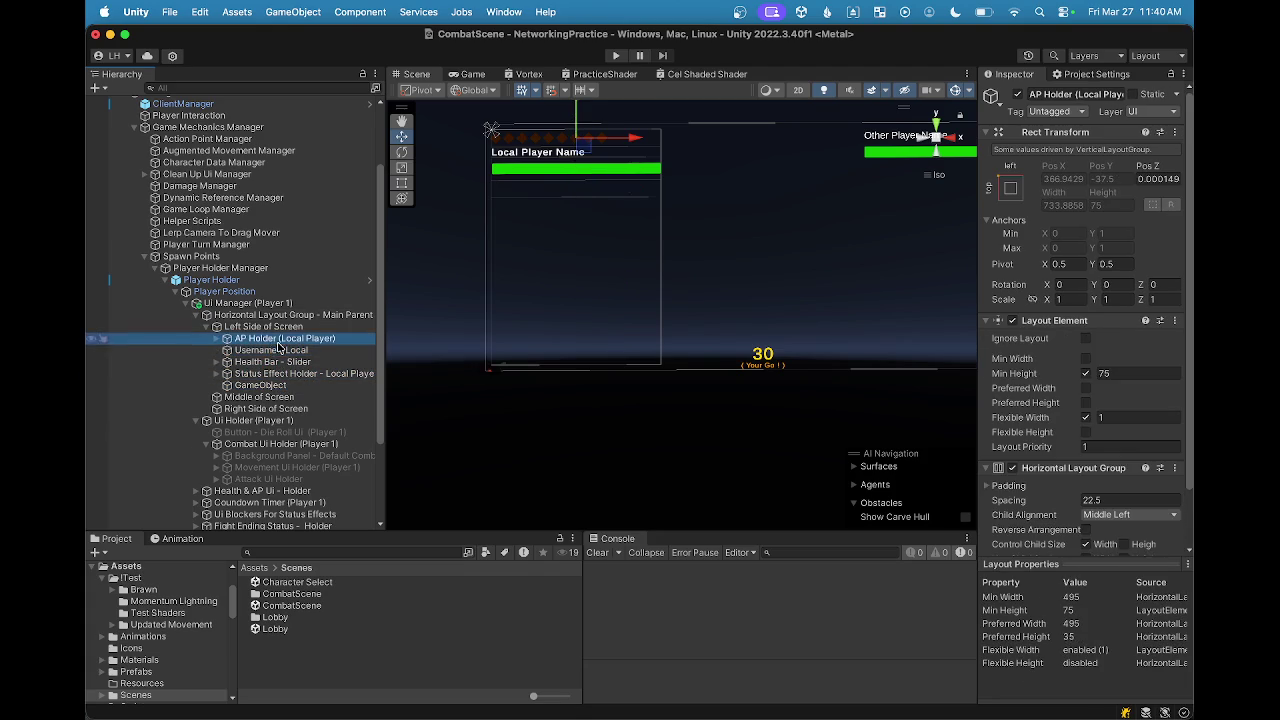
pyautogui.click(276, 330)
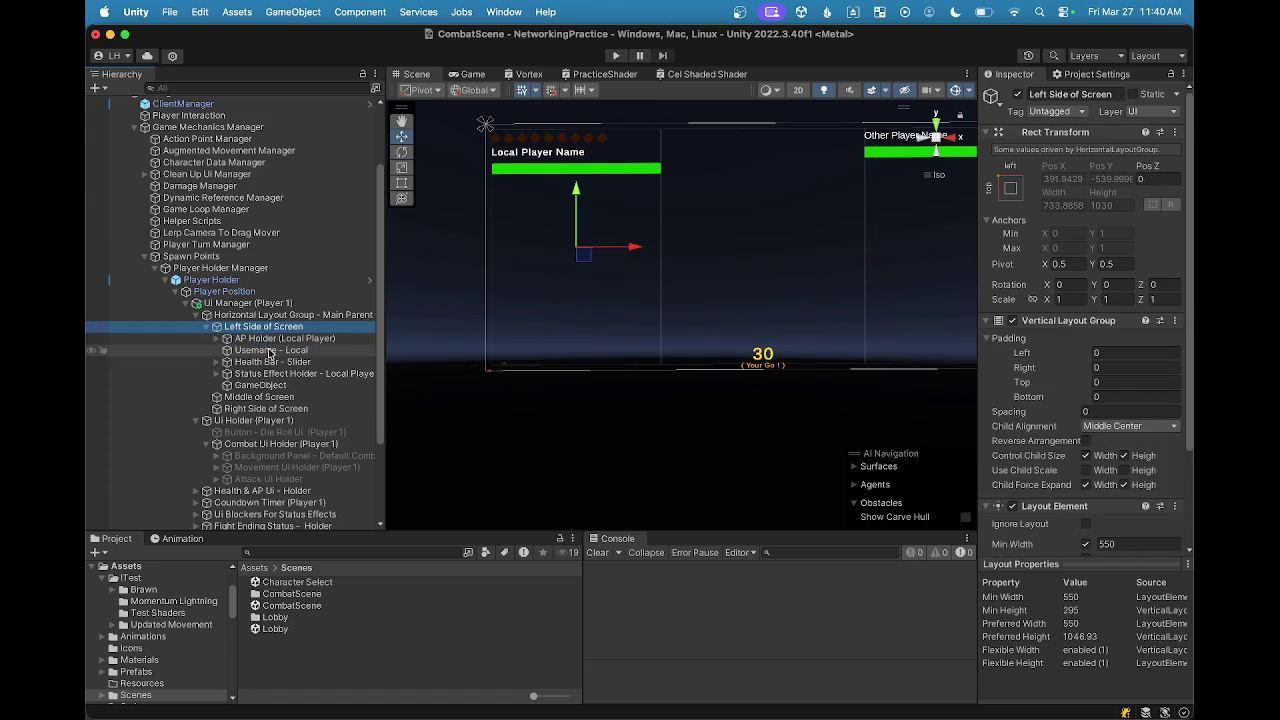
pyautogui.click(270, 351)
pyautogui.click(274, 362)
pyautogui.click(278, 374)
pyautogui.click(268, 385)
pyautogui.click(264, 396)
pyautogui.click(265, 374)
pyautogui.click(266, 385)
pyautogui.click(252, 397)
pyautogui.click(255, 386)
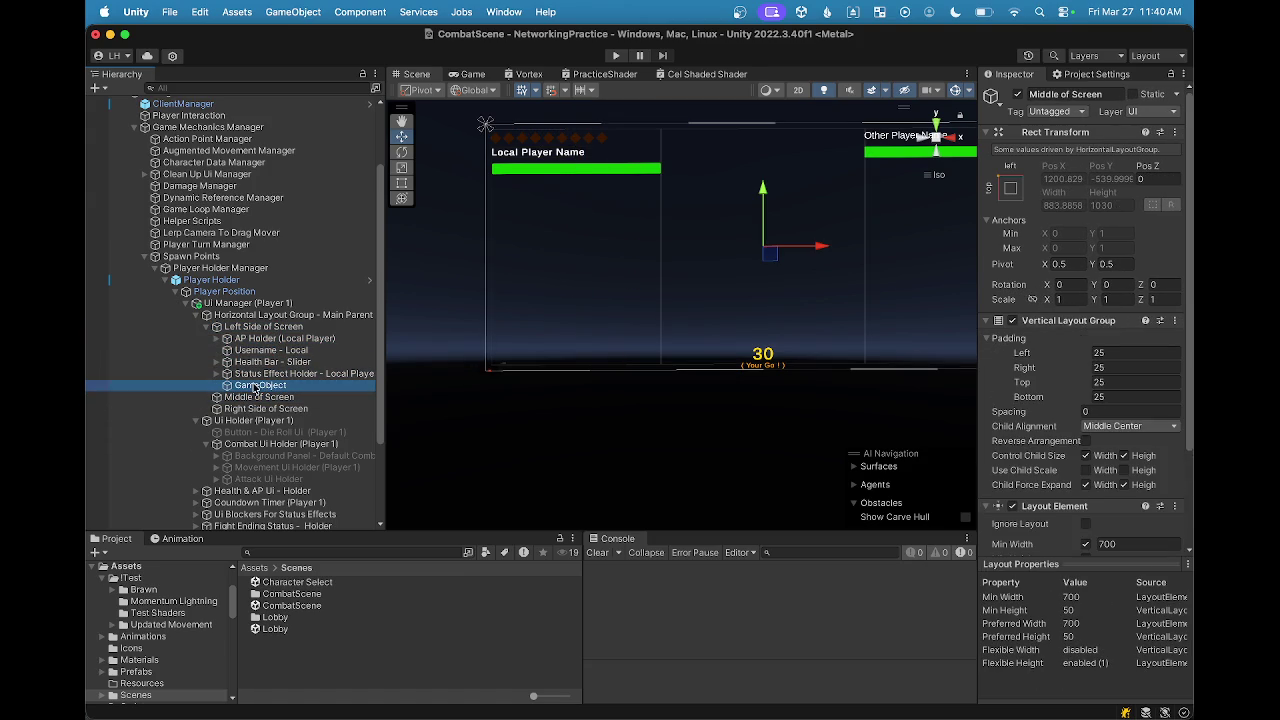
pyautogui.scroll(-5, 289, 420)
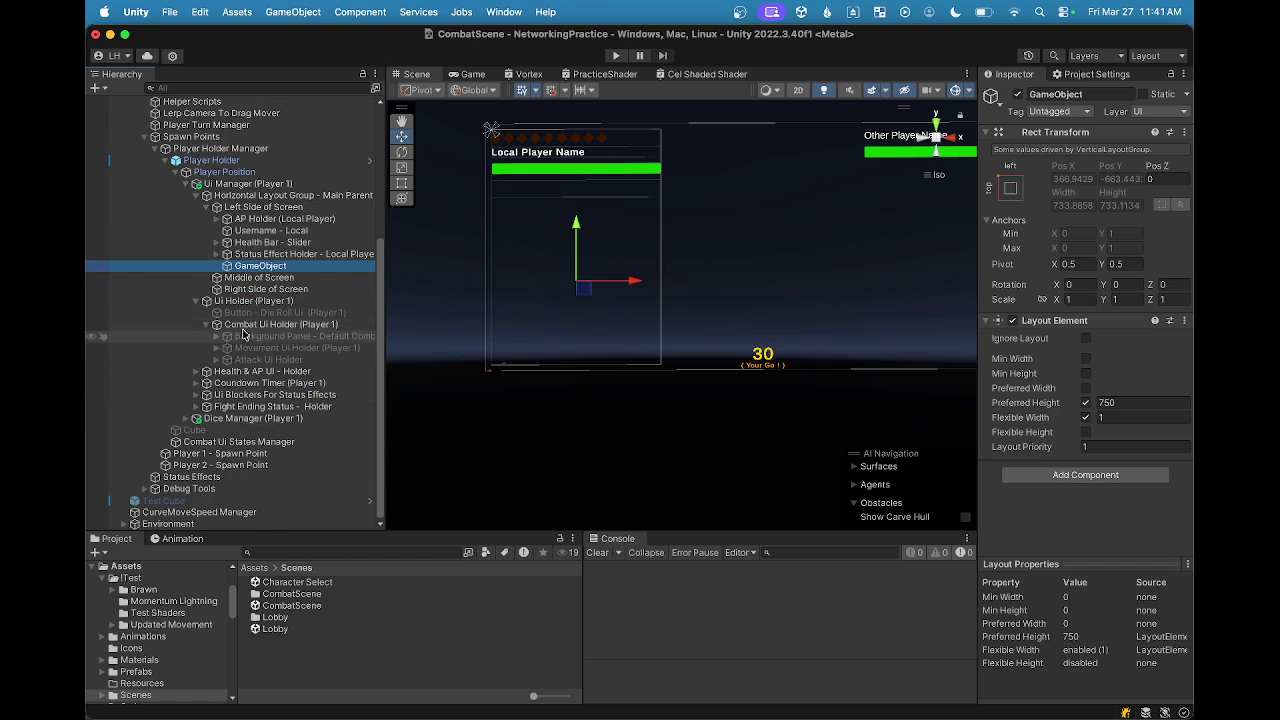
# Step: Move Combat Ui Holder under Left Side of Screen and select its Background Panel
pyautogui.moveTo(252, 330); pyautogui.dragTo(263, 212)
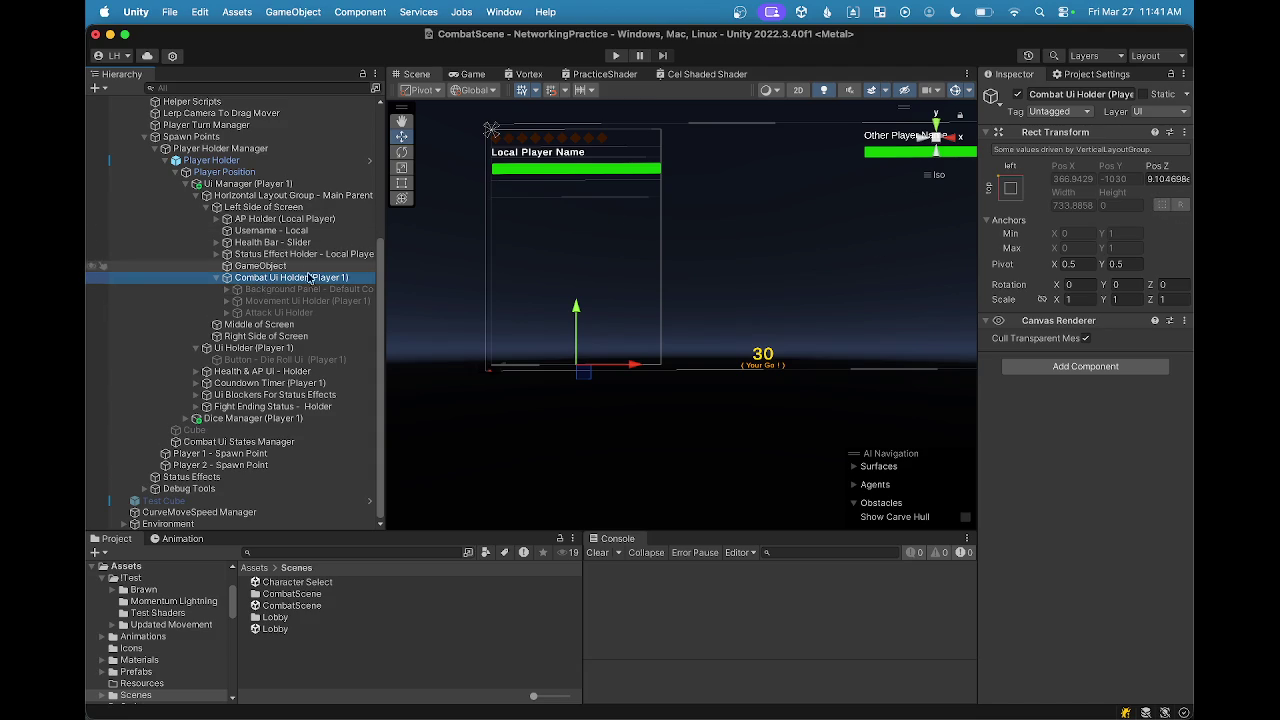
pyautogui.click(290, 289)
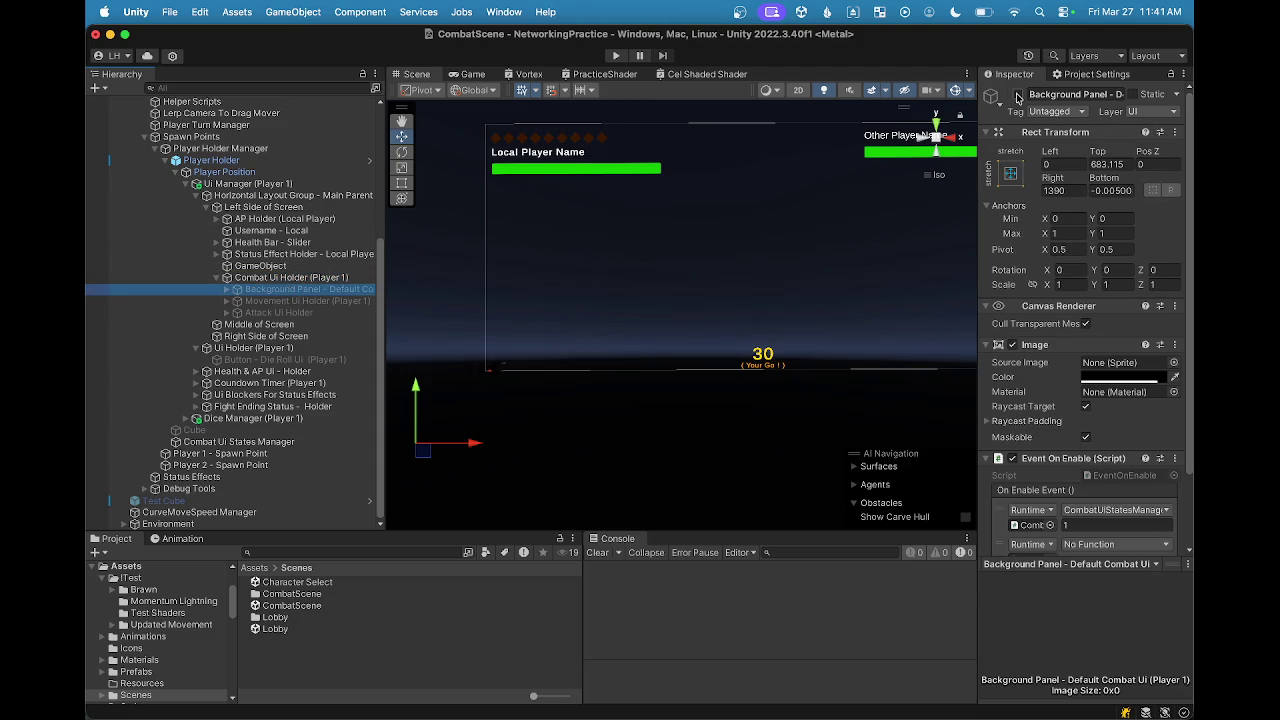
pyautogui.scroll(-3, 640, 310)
pyautogui.scroll(5, 727, 282)
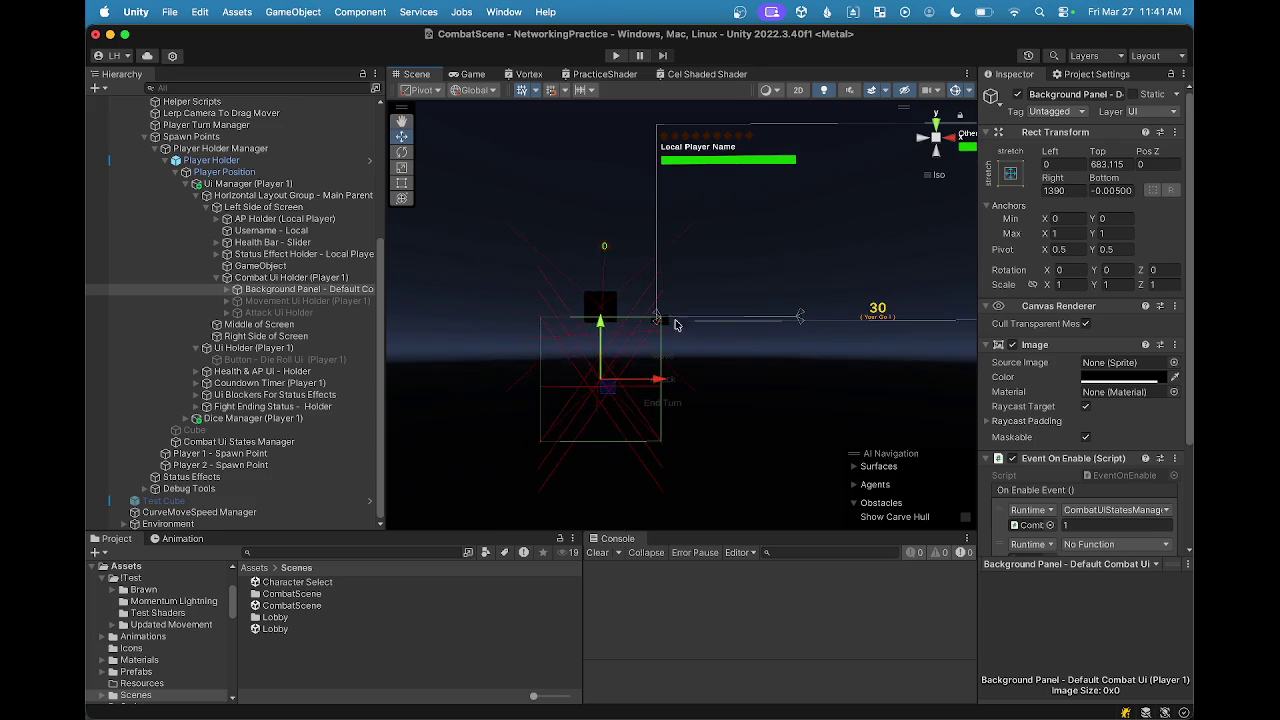
pyautogui.scroll(3, 688, 263)
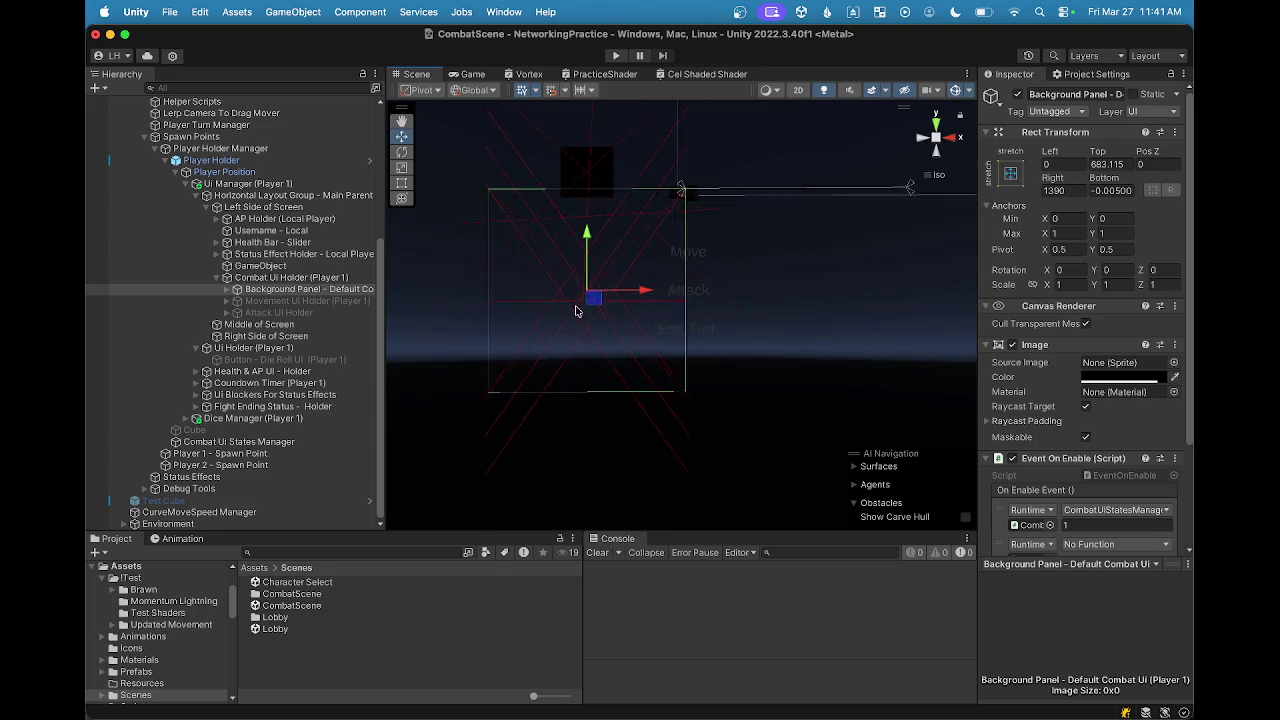
pyautogui.scroll(2, 505, 262)
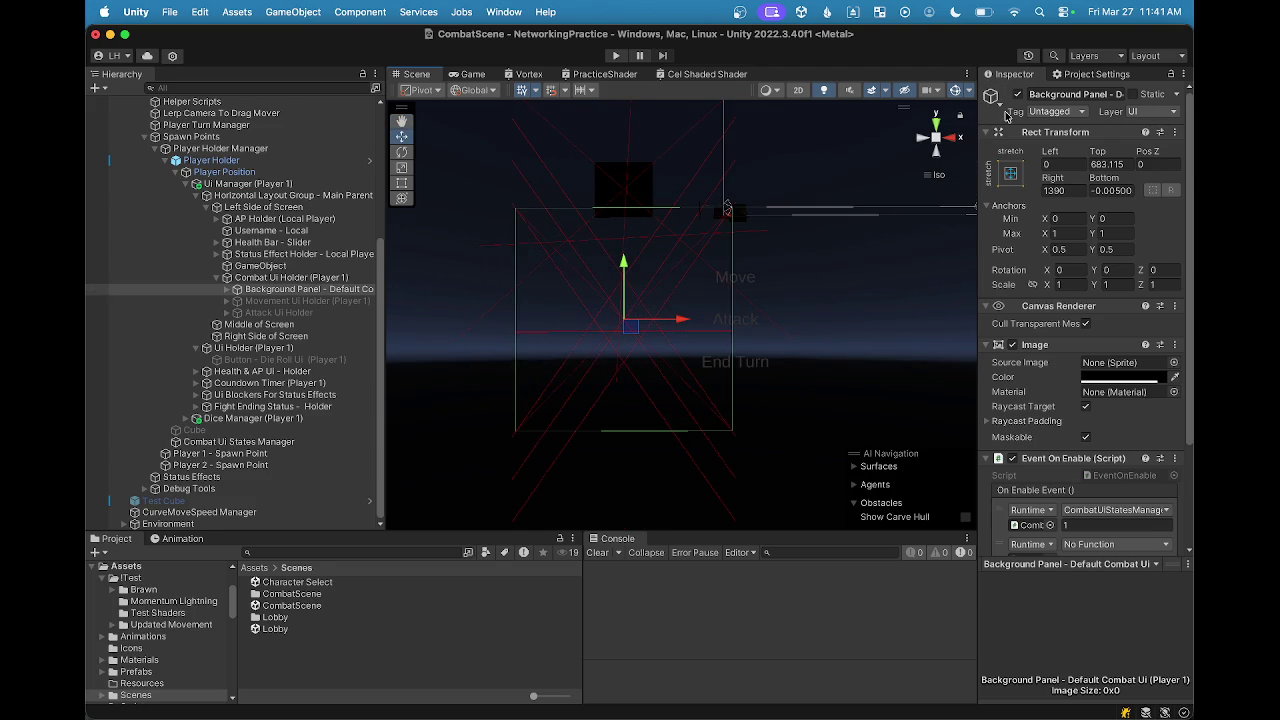
pyautogui.moveTo(897, 257)
pyautogui.mouseDown()
pyautogui.moveTo(814, 263)
pyautogui.moveTo(774, 357)
pyautogui.moveTo(703, 386)
pyautogui.mouseUp()
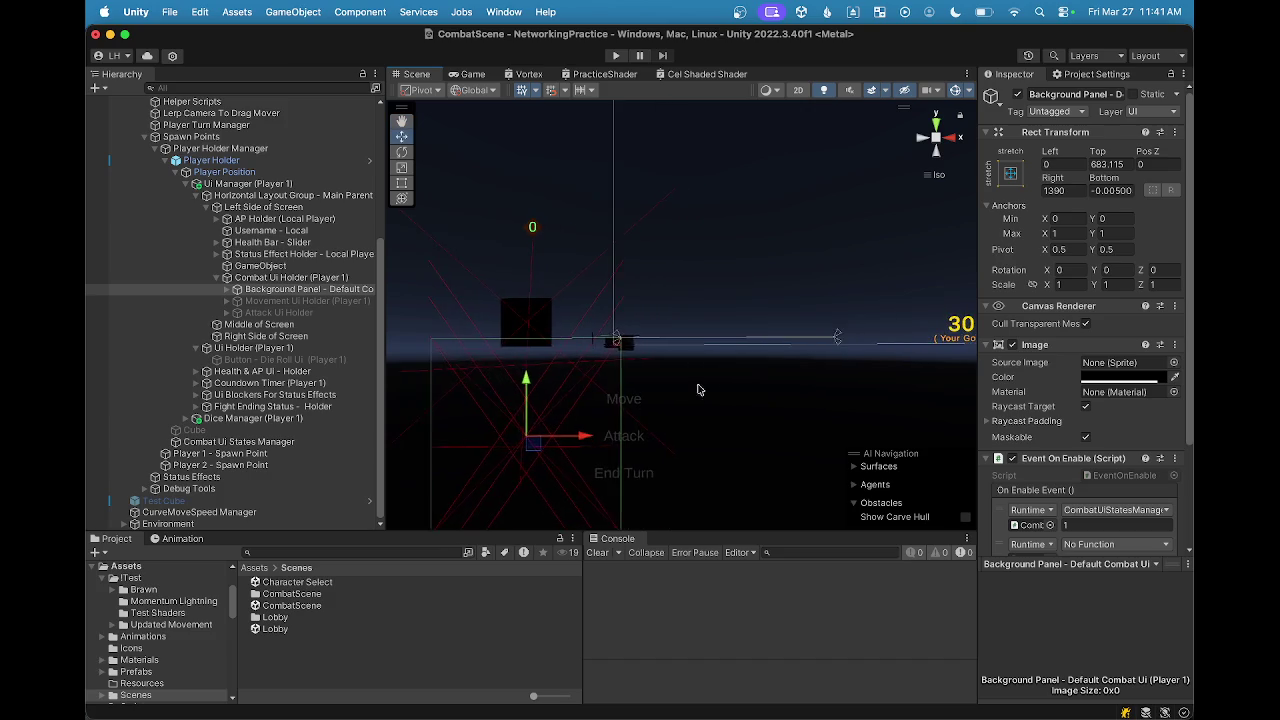
pyautogui.scroll(-4, 640, 300)
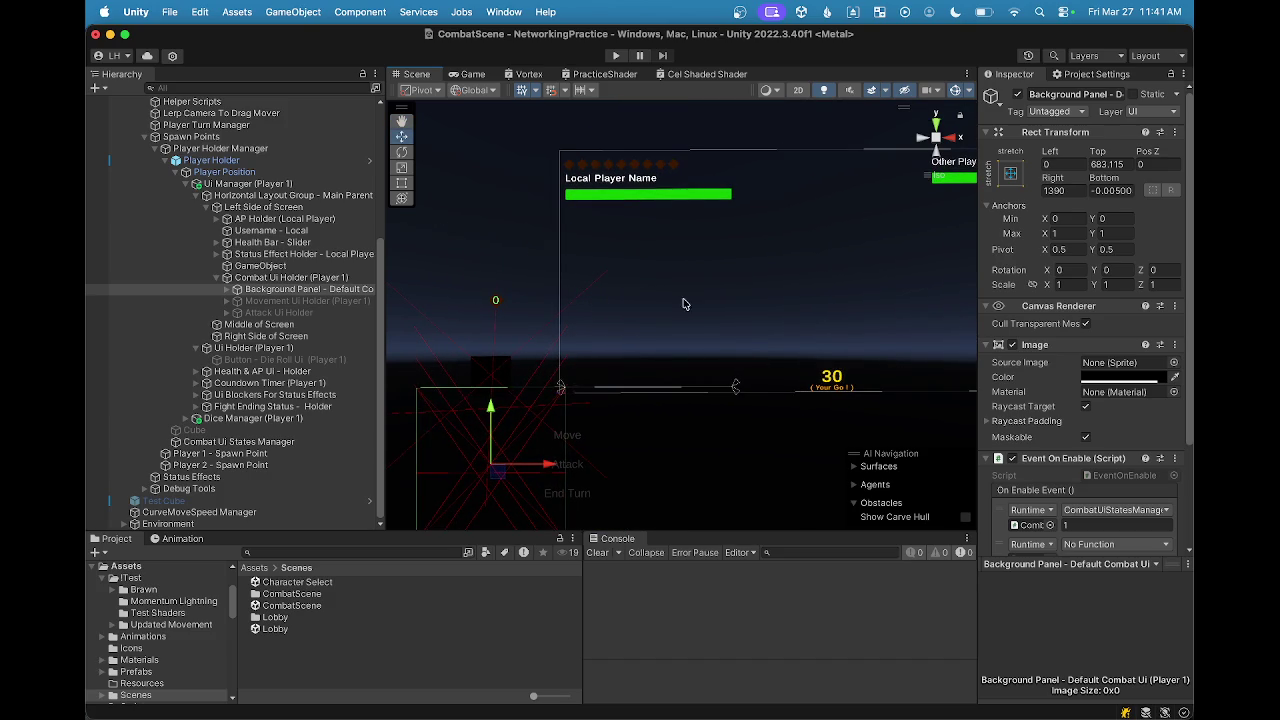
# Step: Set the Background Panel's Right, Top and Bottom offsets to 0
pyautogui.moveTo(1068, 178)
pyautogui.mouseDown()
pyautogui.moveTo(170, 85)
pyautogui.moveTo(90, 48)
pyautogui.mouseUp()
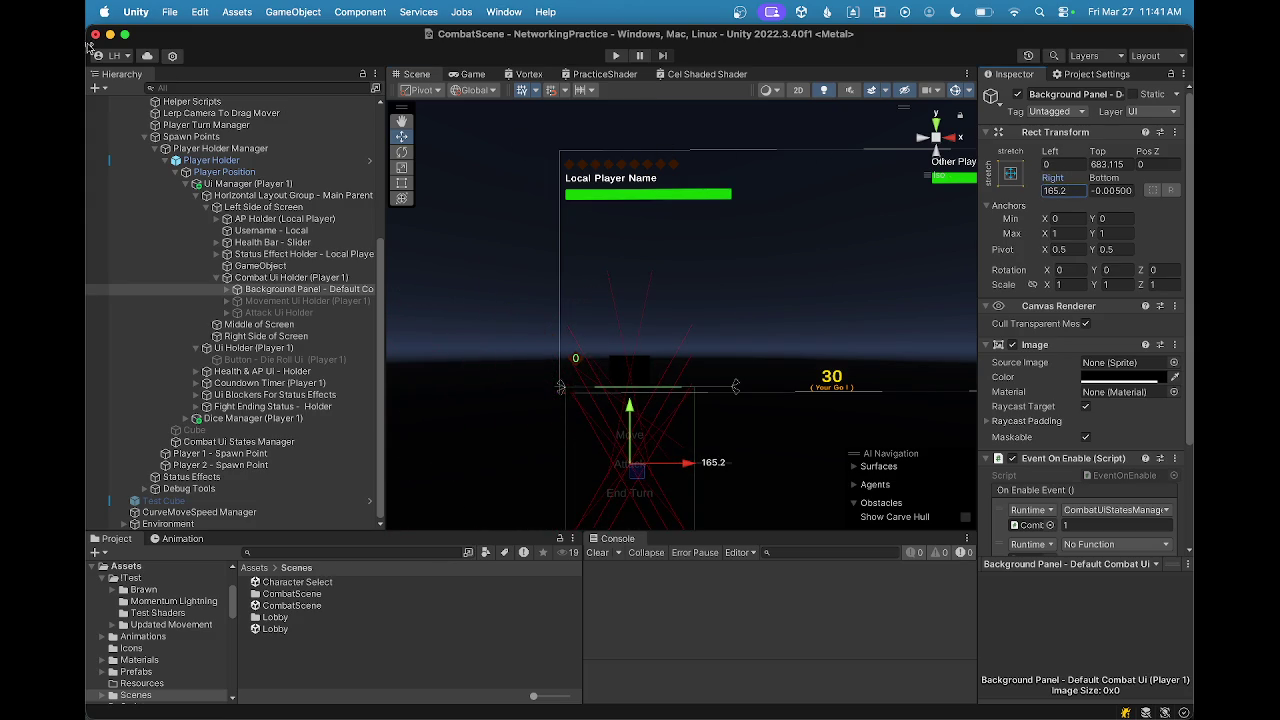
pyautogui.click(1068, 190)
pyautogui.write('0')
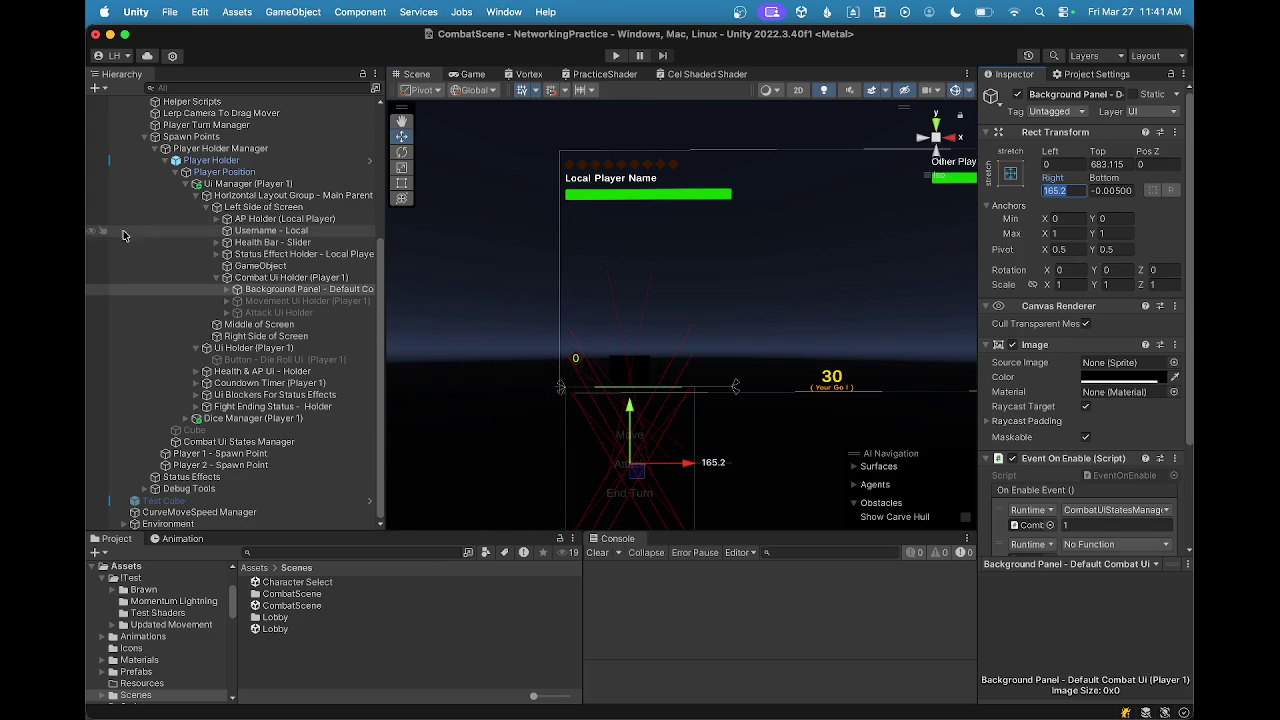
pyautogui.press('Return')
pyautogui.click(1095, 164)
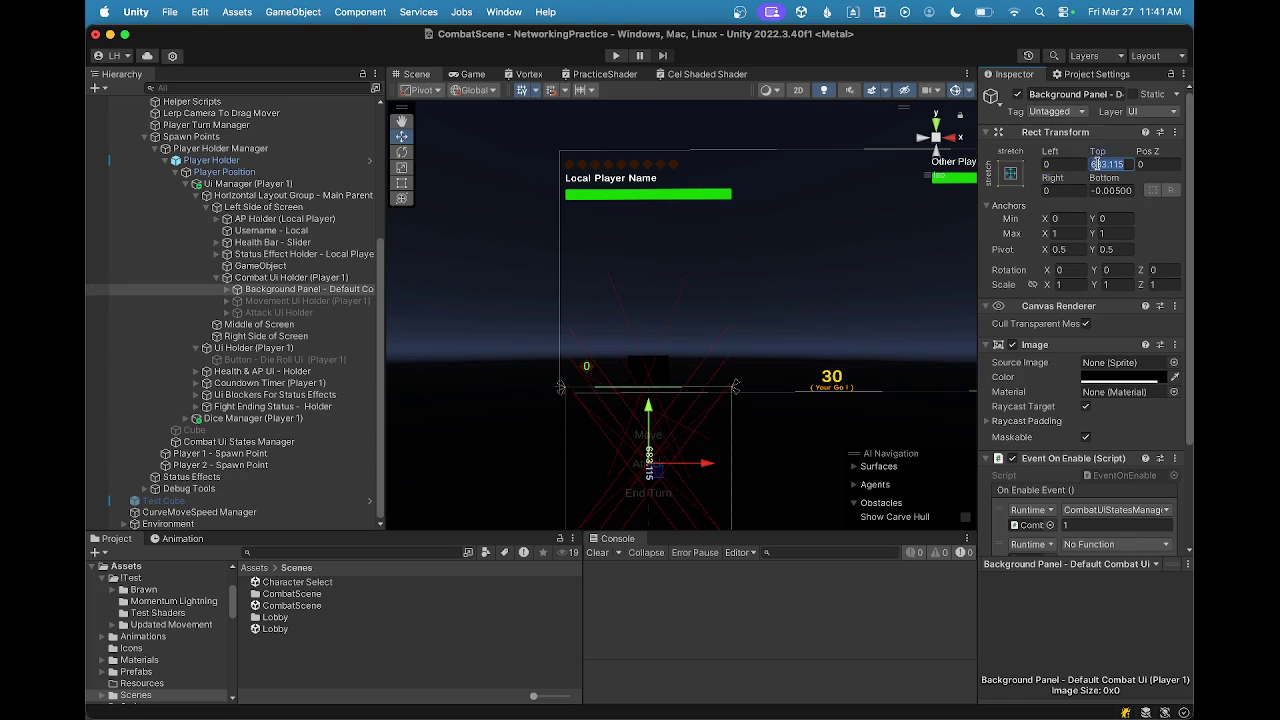
pyautogui.write('0')
pyautogui.press('Return')
pyautogui.click(1104, 182)
pyautogui.write('0')
pyautogui.press('Return')
pyautogui.scroll(3, 678, 367)
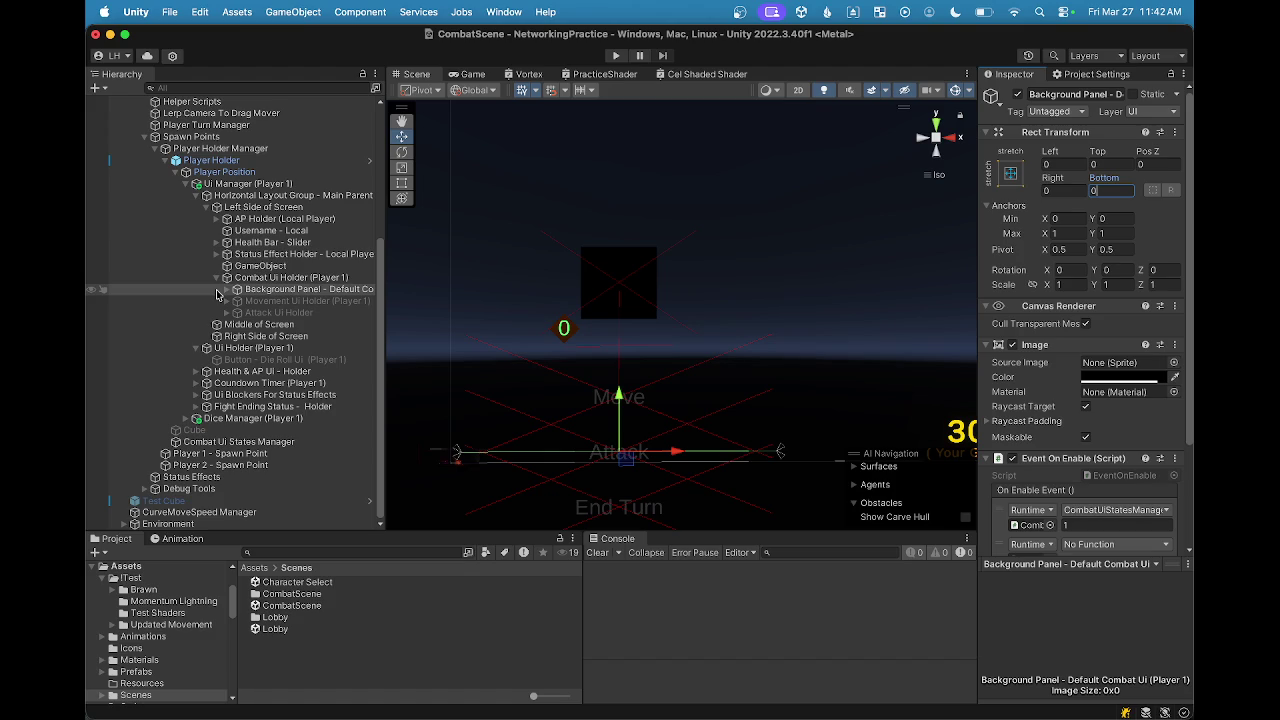
pyautogui.click(220, 290)
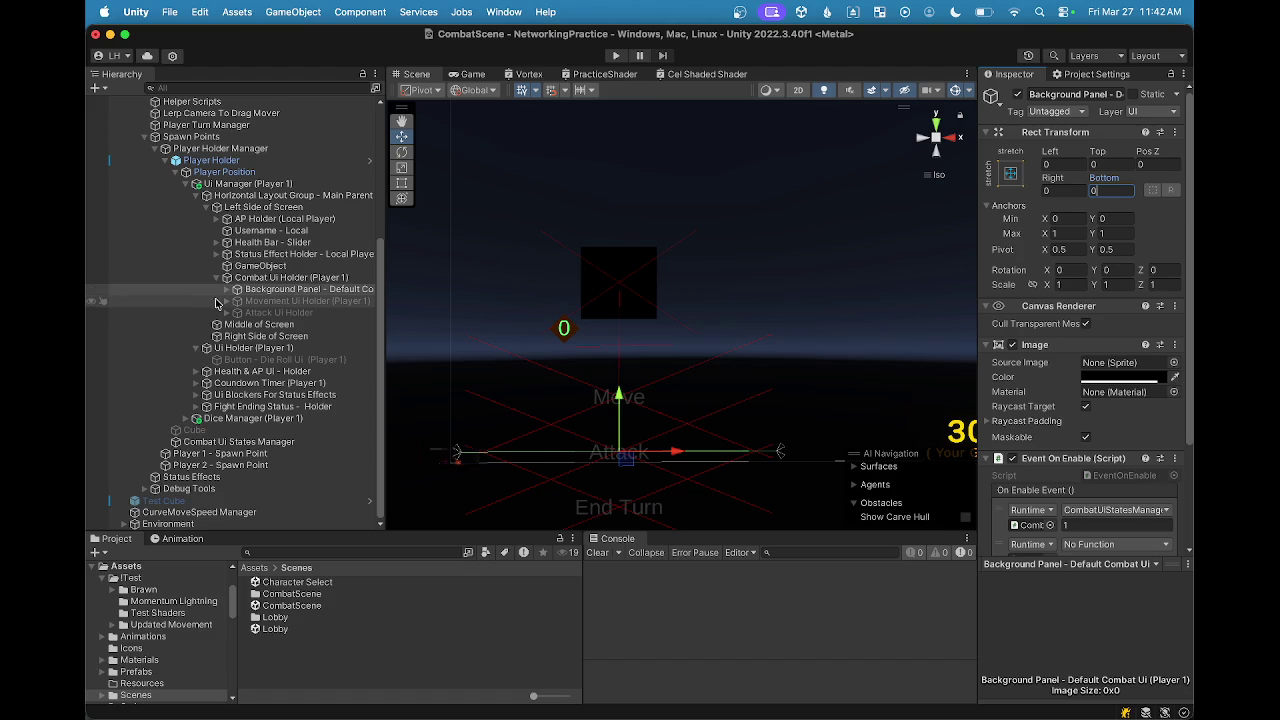
pyautogui.click(227, 289)
pyautogui.click(274, 301)
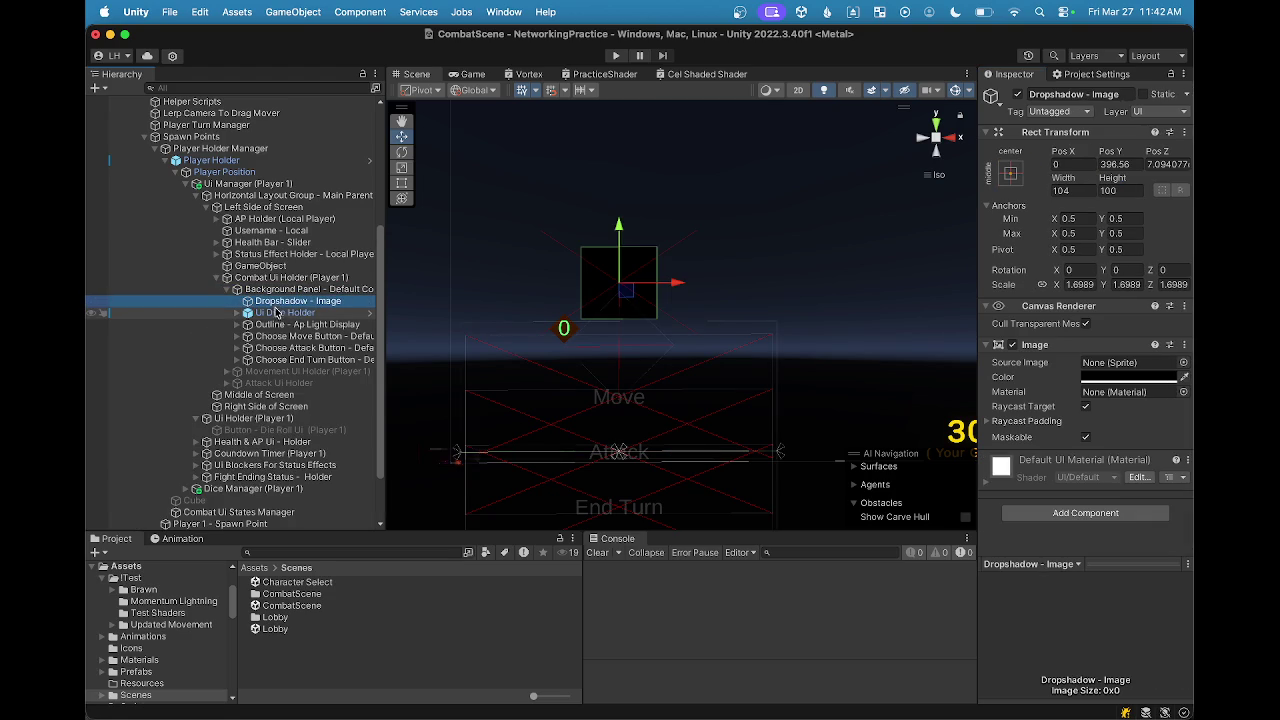
pyautogui.click(290, 290)
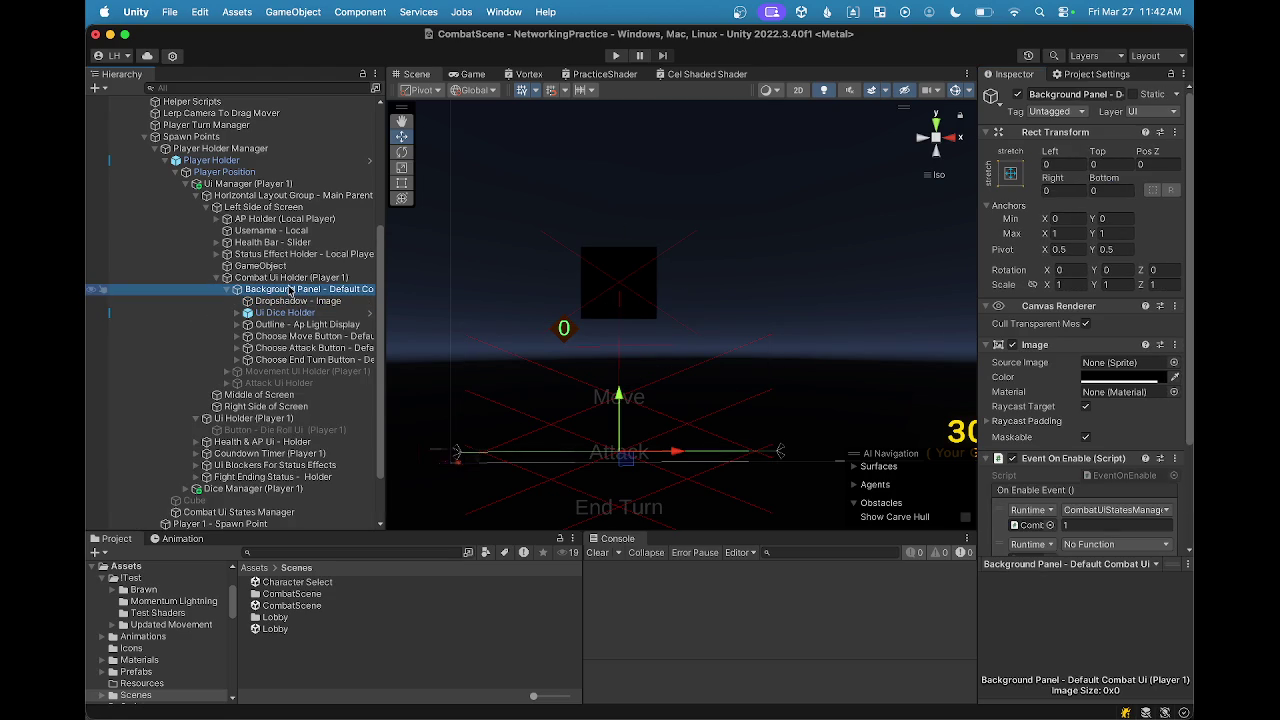
pyautogui.click(280, 302)
pyautogui.click(284, 291)
pyautogui.click(228, 291)
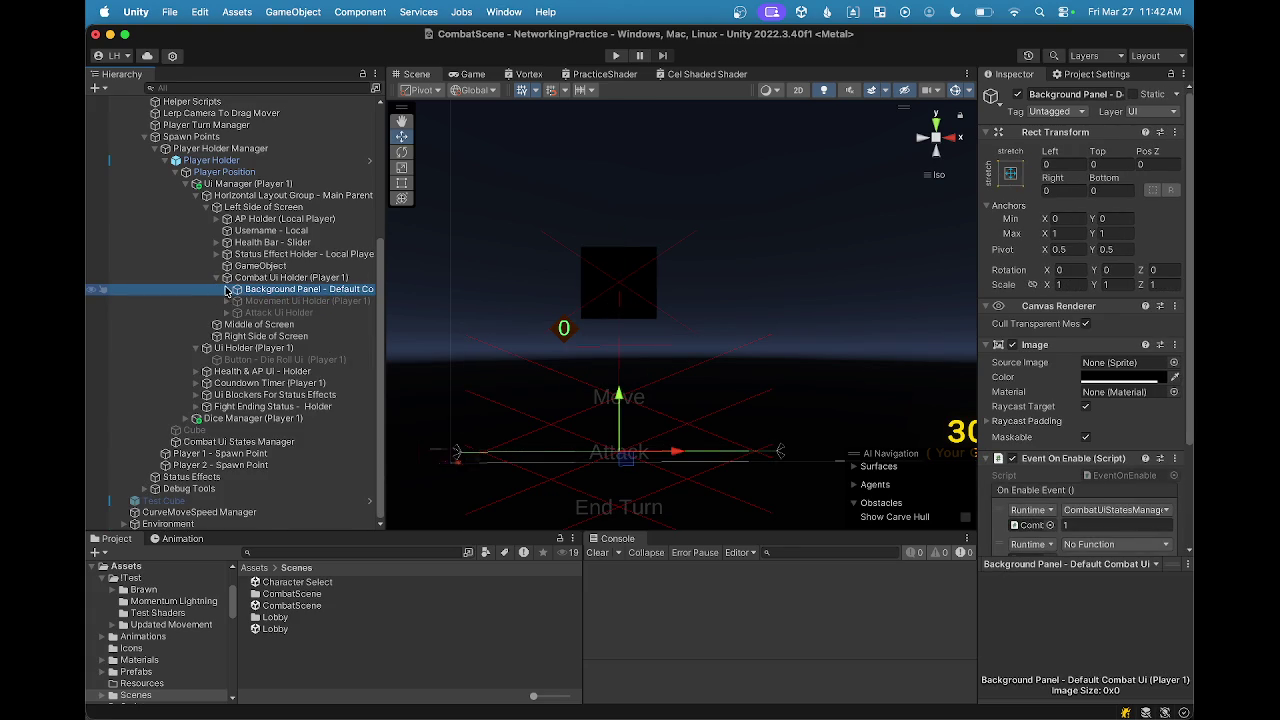
pyautogui.click(226, 291)
pyautogui.click(226, 291)
pyautogui.click(258, 278)
pyautogui.click(270, 289)
pyautogui.moveTo(1113, 158)
pyautogui.mouseDown()
pyautogui.moveTo(810, 165)
pyautogui.moveTo(847, 169)
pyautogui.mouseUp()
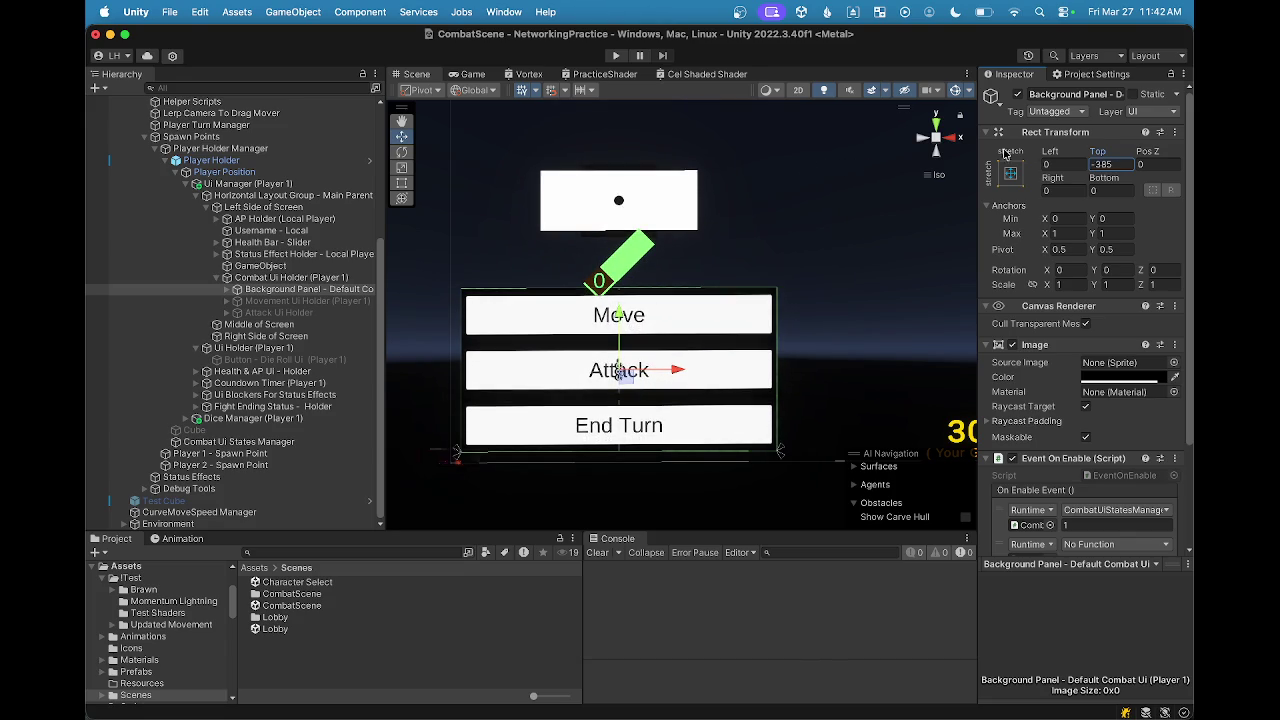
# Step: Adjust Background Panel offsets to top -364, bottom -35.4 and right 204 under the health bar
pyautogui.scroll(-2, 676, 323)
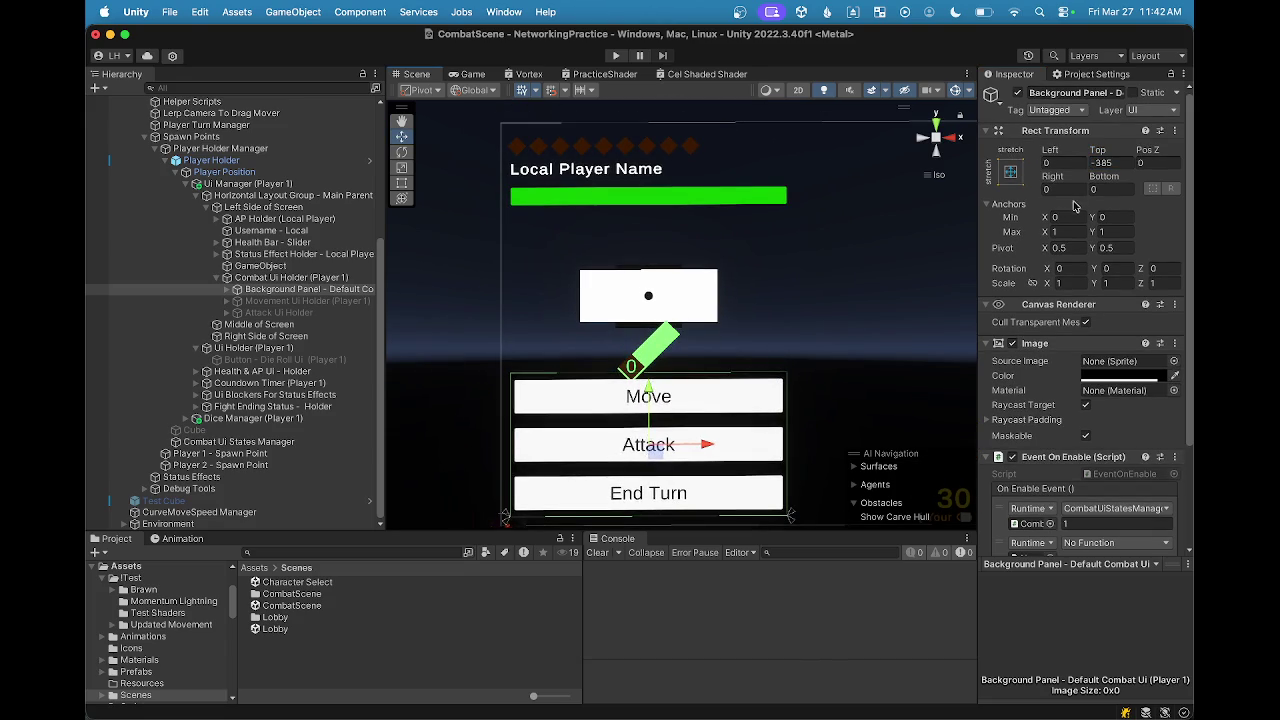
pyautogui.moveTo(1104, 176)
pyautogui.mouseDown()
pyautogui.moveTo(629, 234)
pyautogui.moveTo(878, 210)
pyautogui.mouseUp()
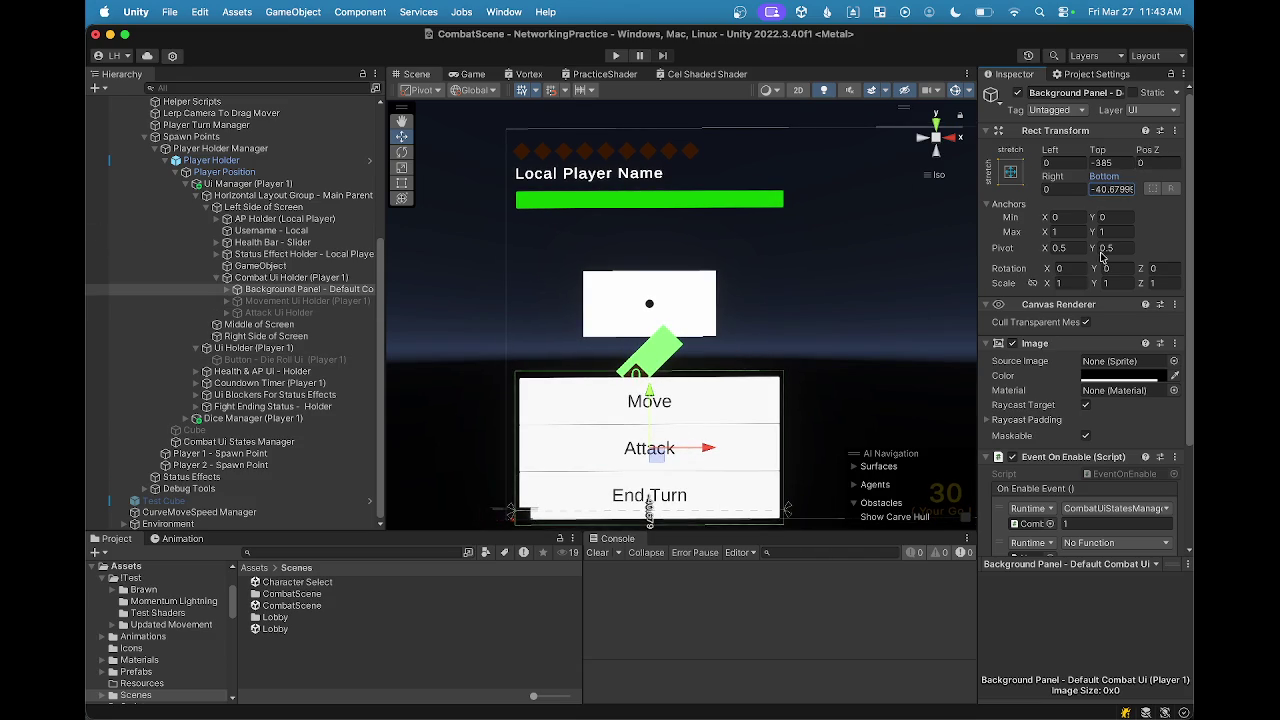
pyautogui.moveTo(1098, 149)
pyautogui.mouseDown()
pyautogui.moveTo(1124, 150)
pyautogui.moveTo(1104, 188)
pyautogui.moveTo(990, 172)
pyautogui.moveTo(1069, 265)
pyautogui.mouseUp()
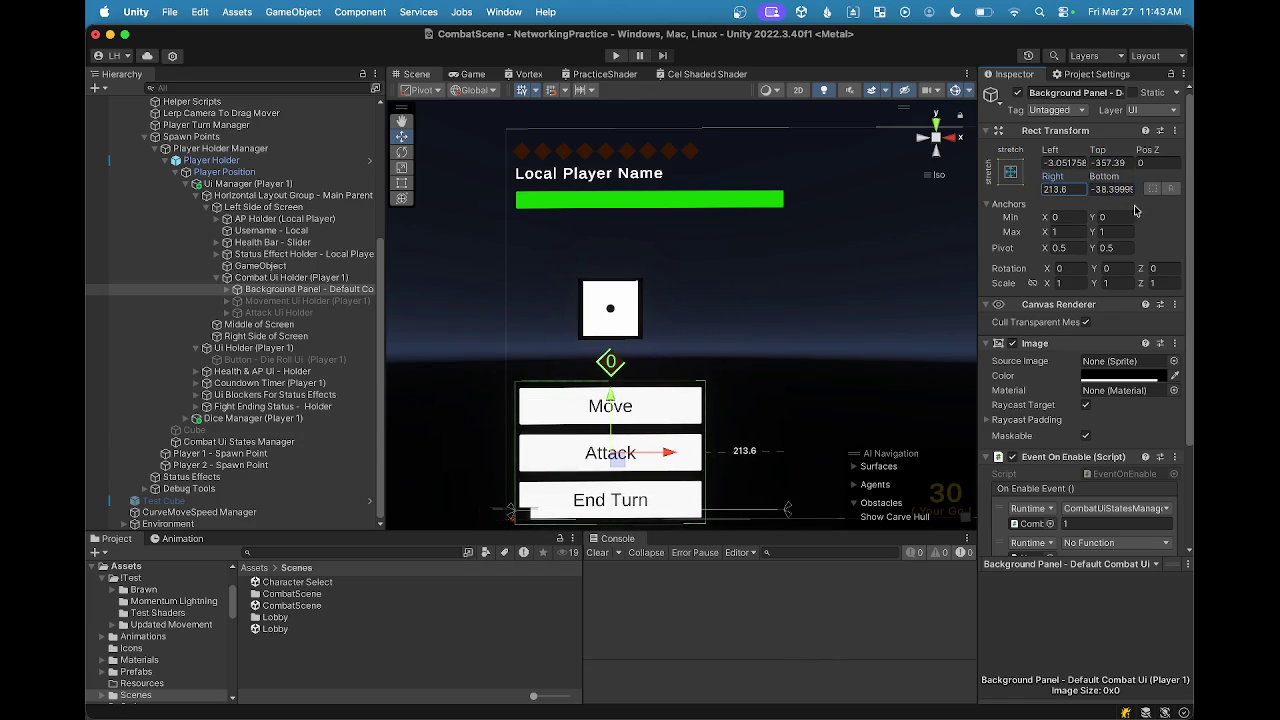
pyautogui.moveTo(1104, 177)
pyautogui.mouseDown()
pyautogui.moveTo(1118, 186)
pyautogui.moveTo(1100, 152)
pyautogui.moveTo(1106, 176)
pyautogui.moveTo(1132, 178)
pyautogui.moveTo(1030, 182)
pyautogui.mouseUp()
pyautogui.moveTo(680, 430); pyautogui.dragTo(670, 285)
pyautogui.scroll(2, 670, 285)
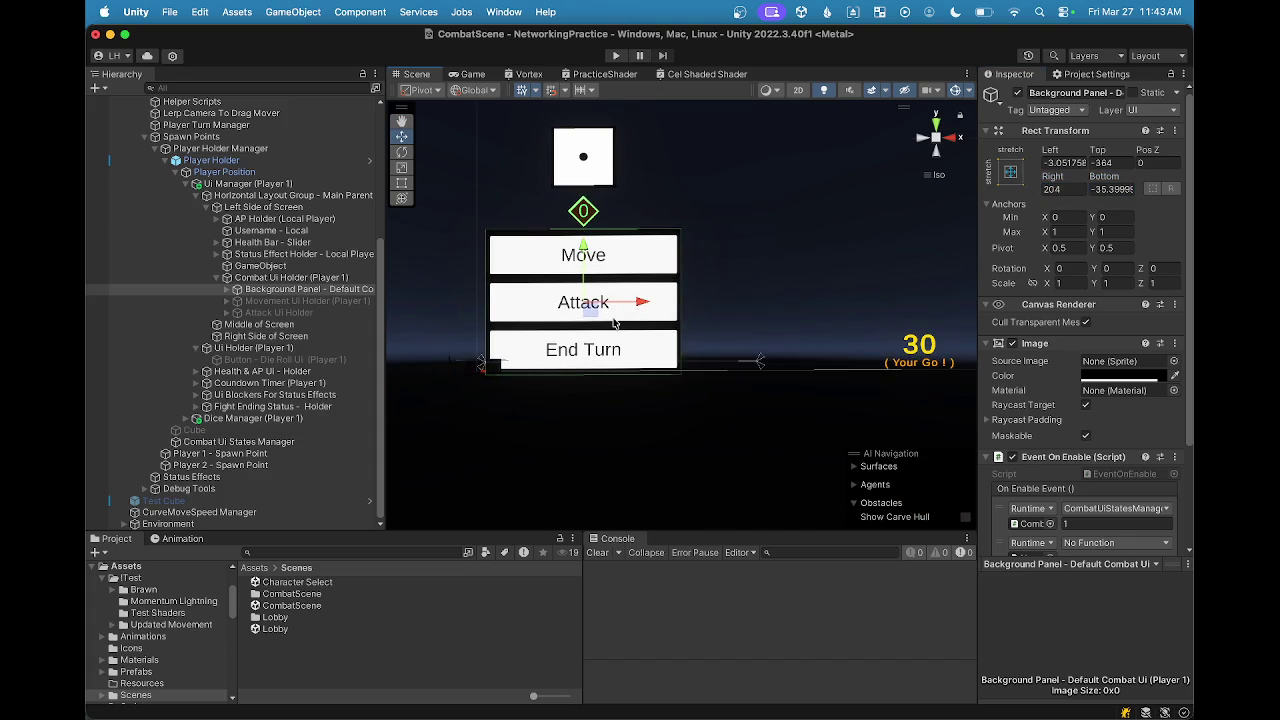
pyautogui.moveTo(663, 367); pyautogui.dragTo(610, 444)
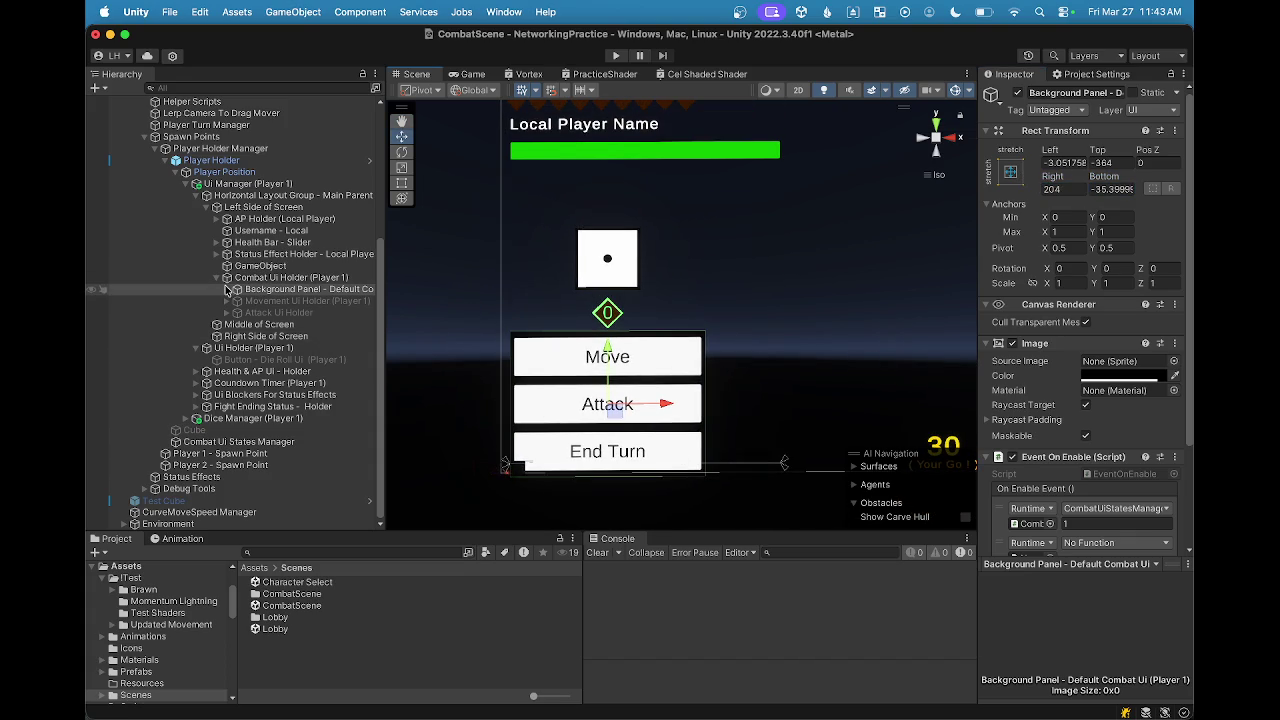
# Step: Expand Background Panel and inspect its Dropshadow, Ui Dice Holder, AP light outline, Move, Attack and End Turn children
pyautogui.click(227, 289)
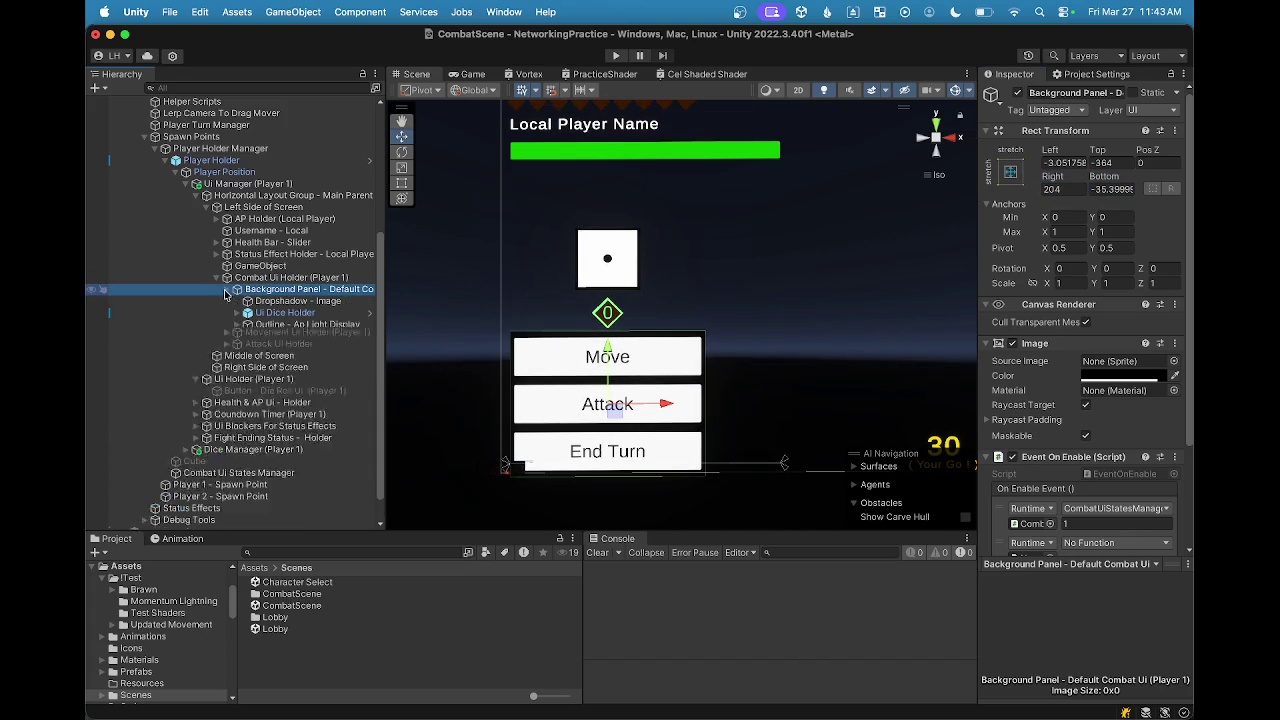
pyautogui.click(285, 301)
pyautogui.click(285, 312)
pyautogui.click(290, 324)
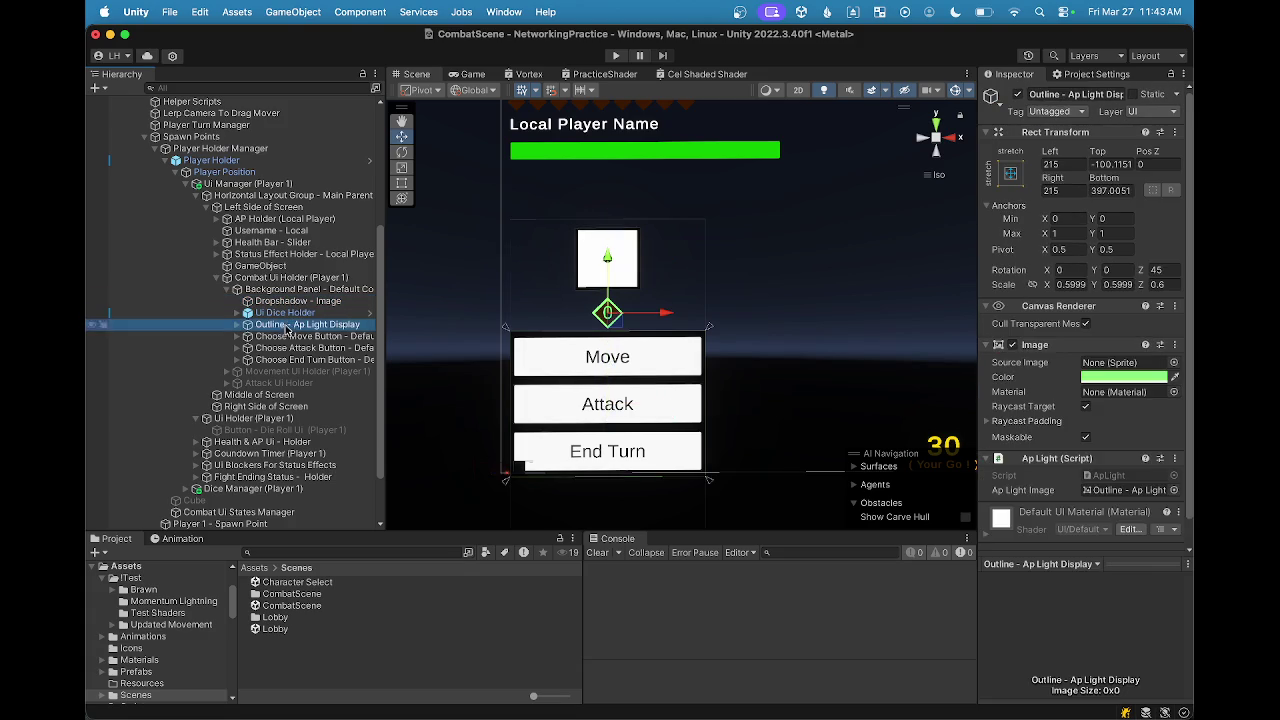
pyautogui.click(292, 336)
pyautogui.click(291, 348)
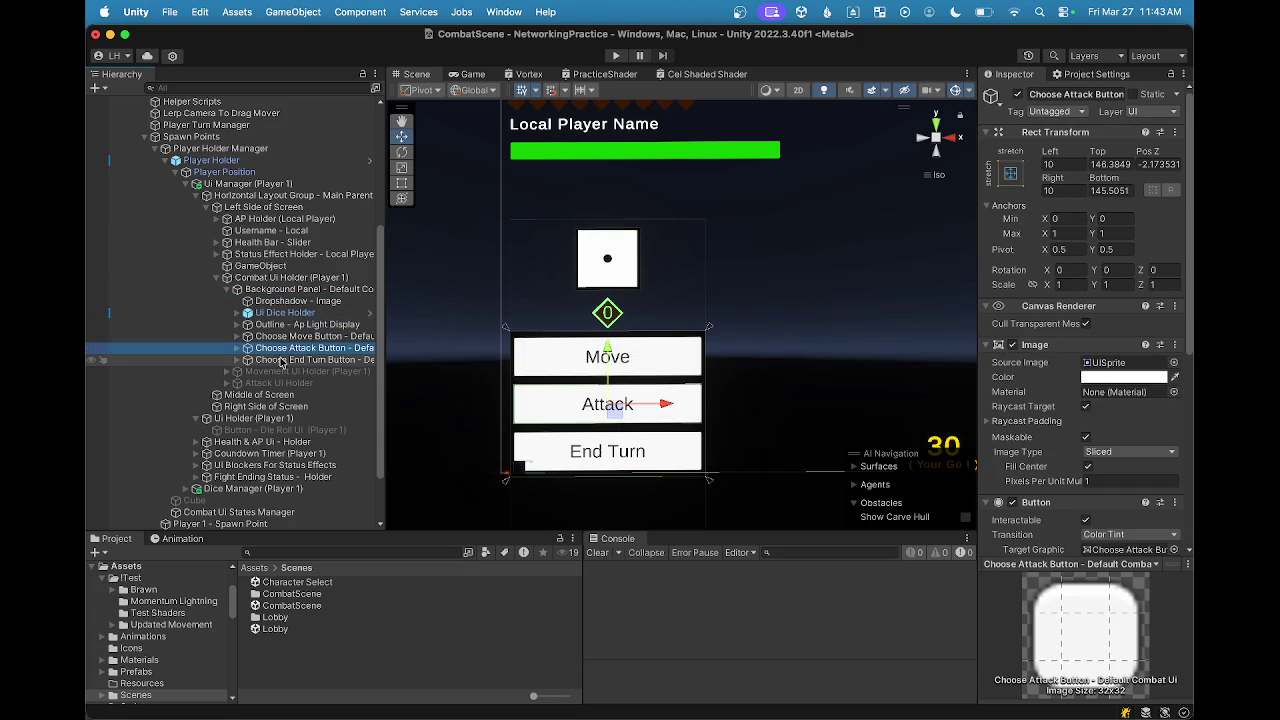
pyautogui.click(285, 359)
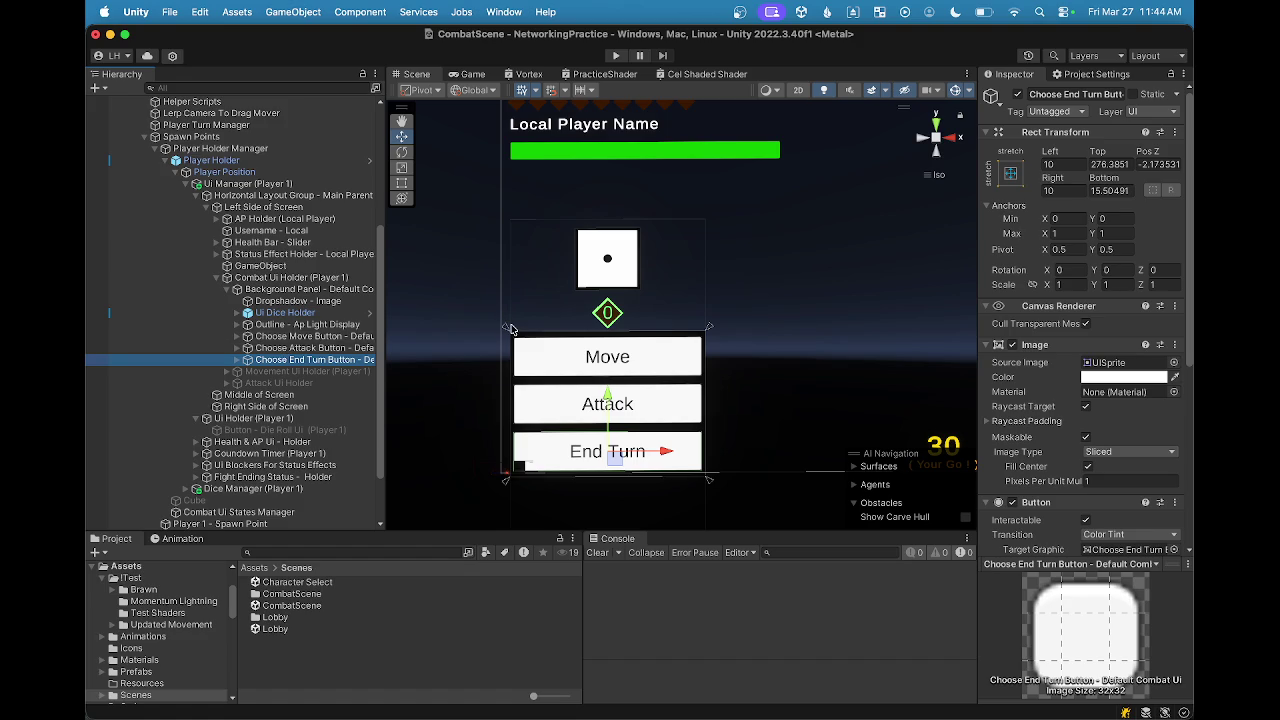
# Step: Check the End Turn button's Text (TMP) label reads End Turn, then collapse the button
pyautogui.scroll(5, 726, 437)
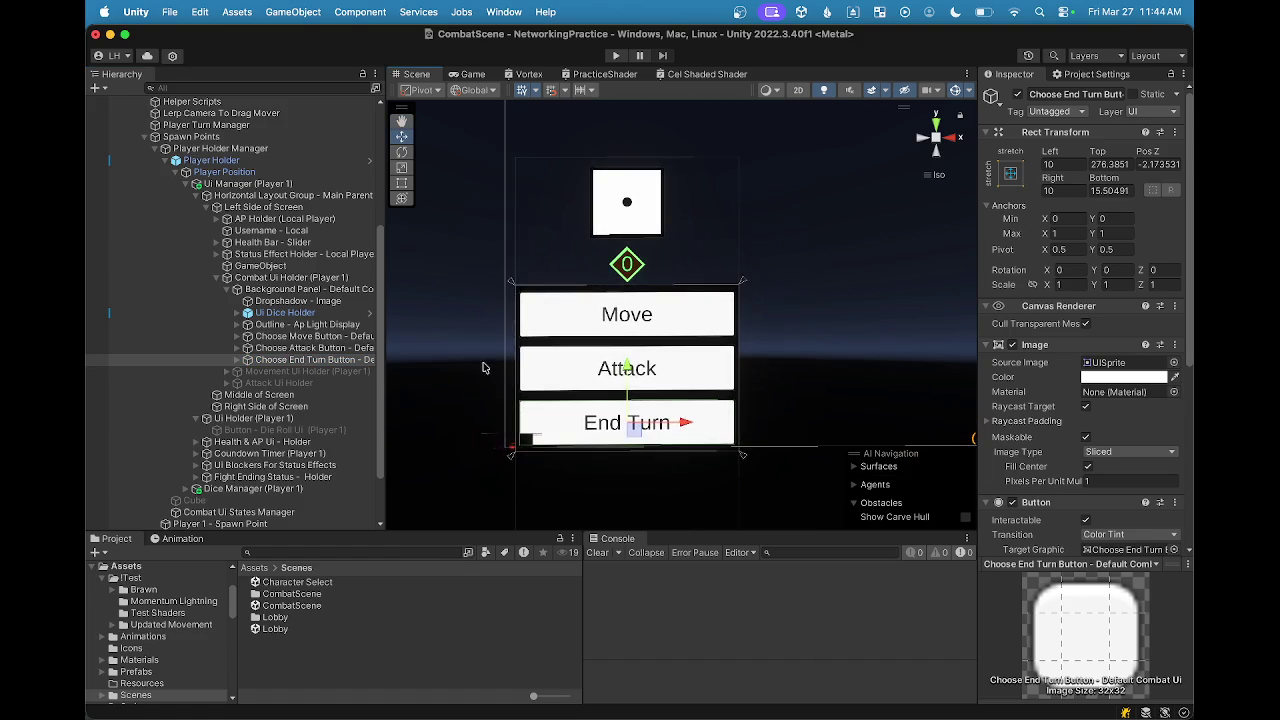
pyautogui.click(235, 362)
pyautogui.click(235, 362)
pyautogui.click(235, 362)
pyautogui.click(237, 362)
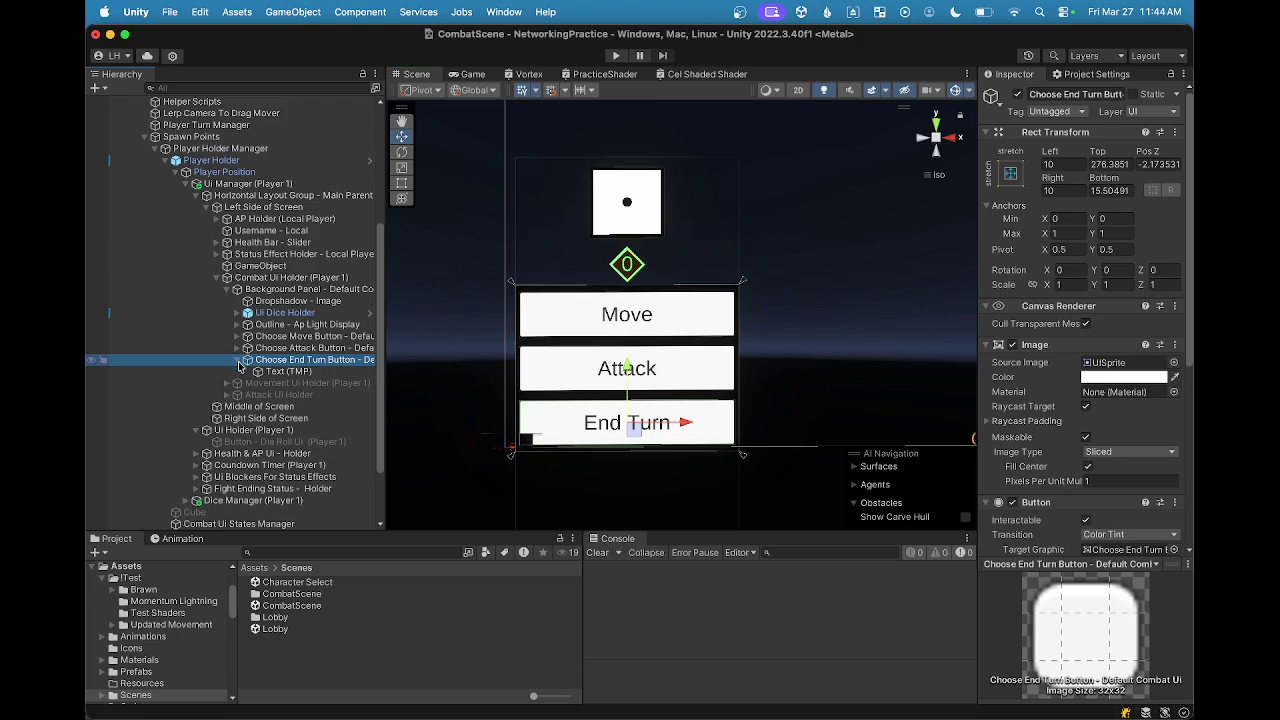
pyautogui.press('Down')
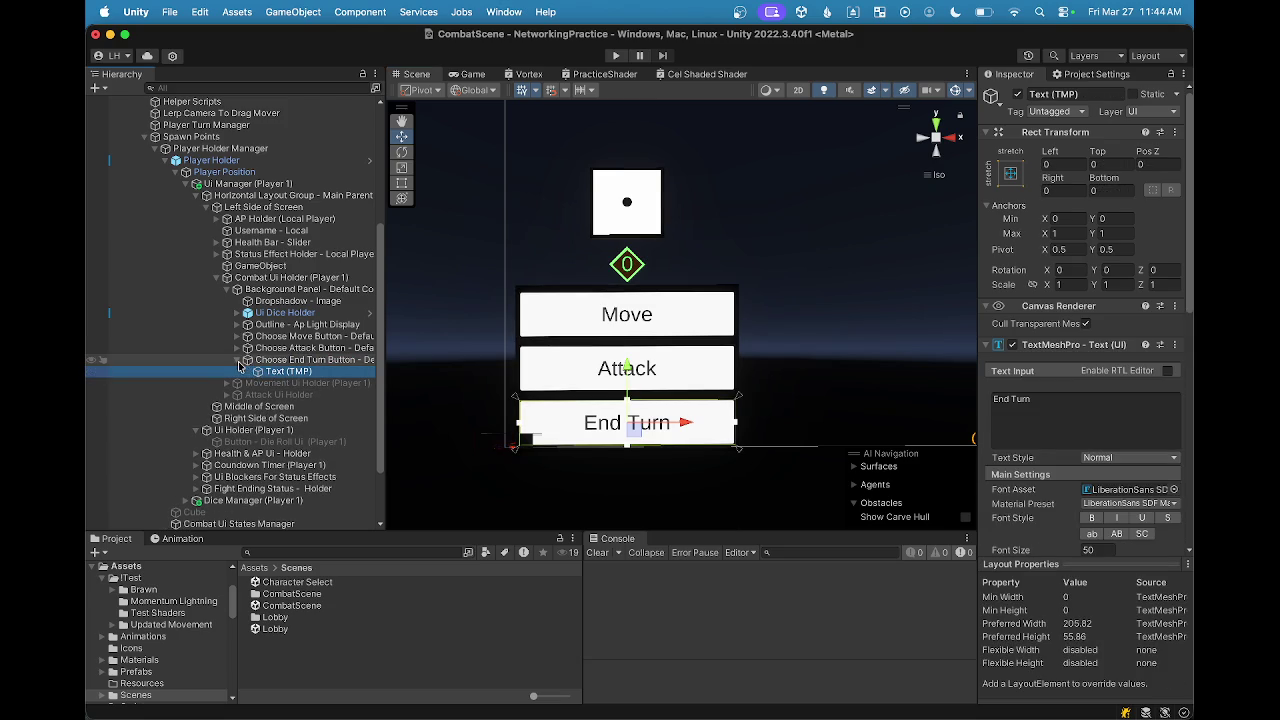
pyautogui.click(238, 362)
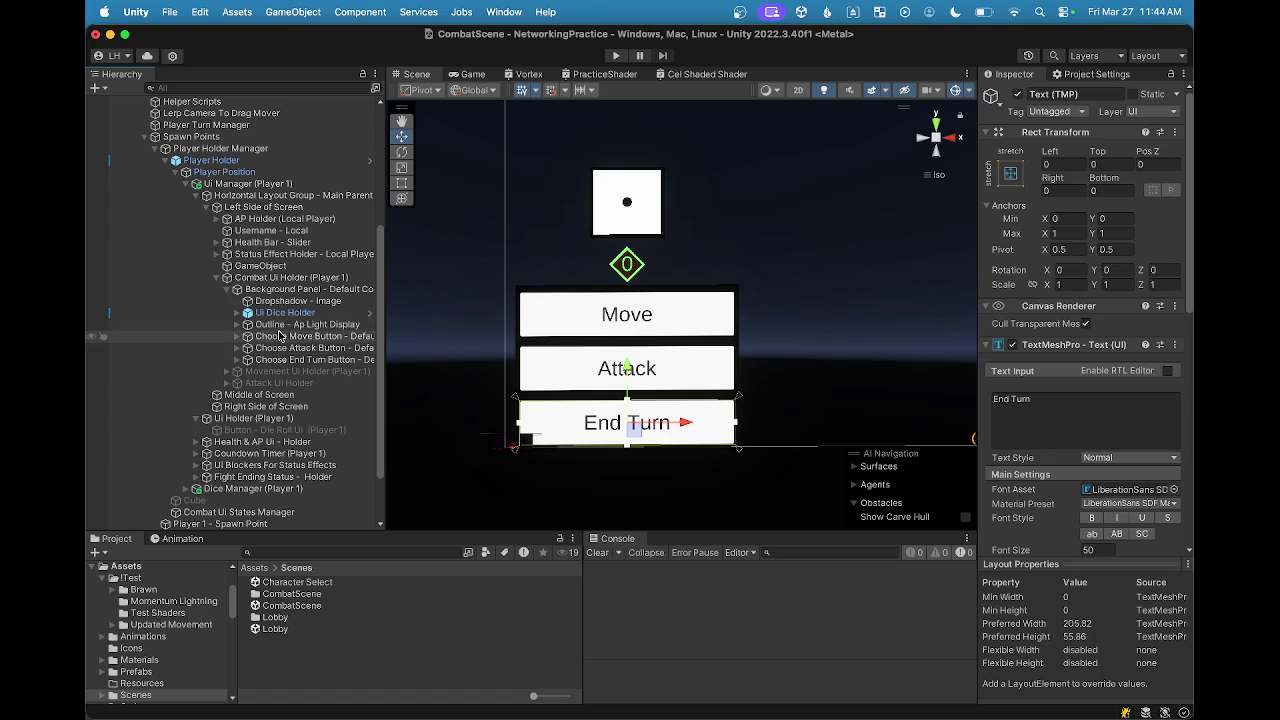
pyautogui.scroll(-2, 613, 288)
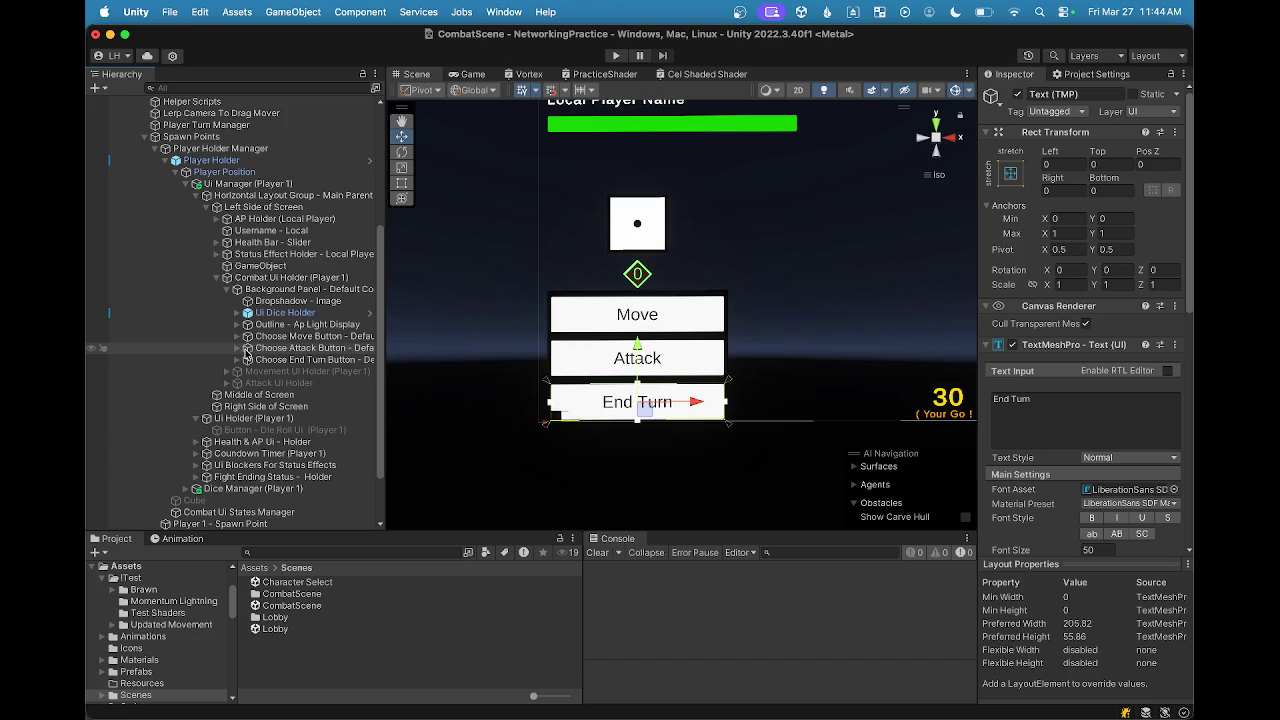
pyautogui.scroll(-2, 260, 310)
pyautogui.scroll(3, 272, 272)
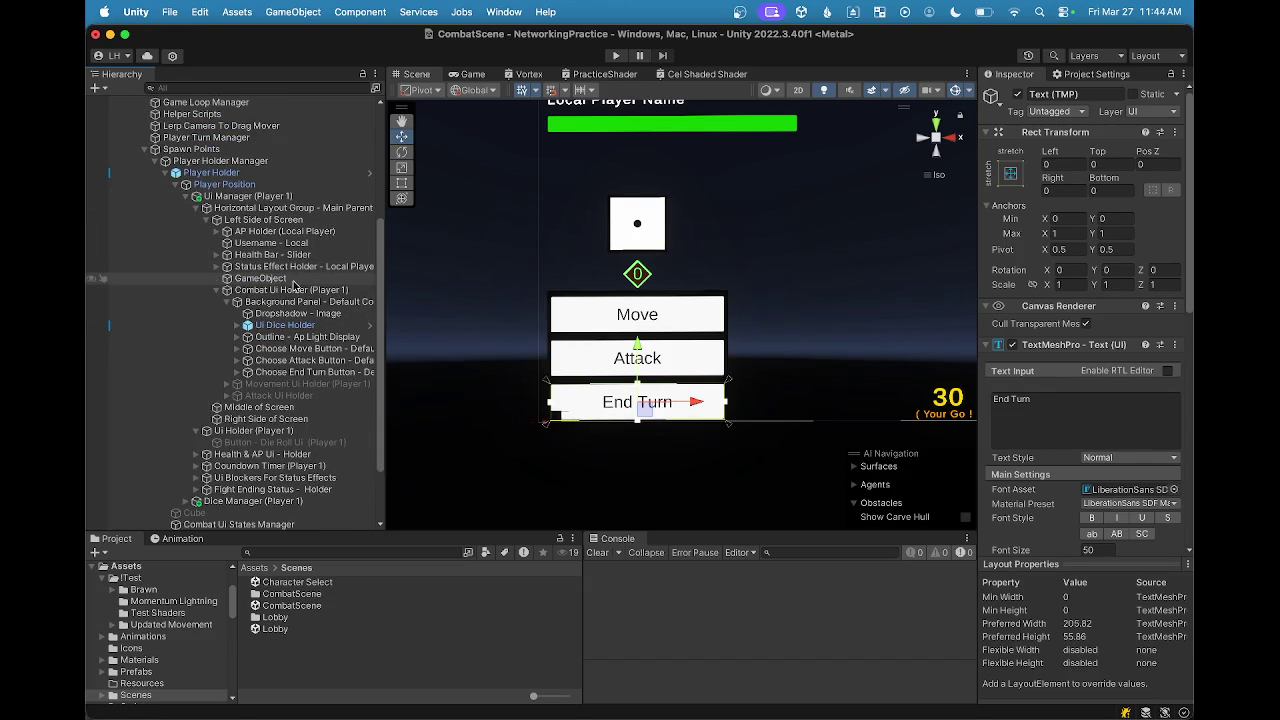
# Step: Briefly hide and re-show the Background Panel, and peek at the Ui Dice Holder's dice
pyautogui.click(295, 290)
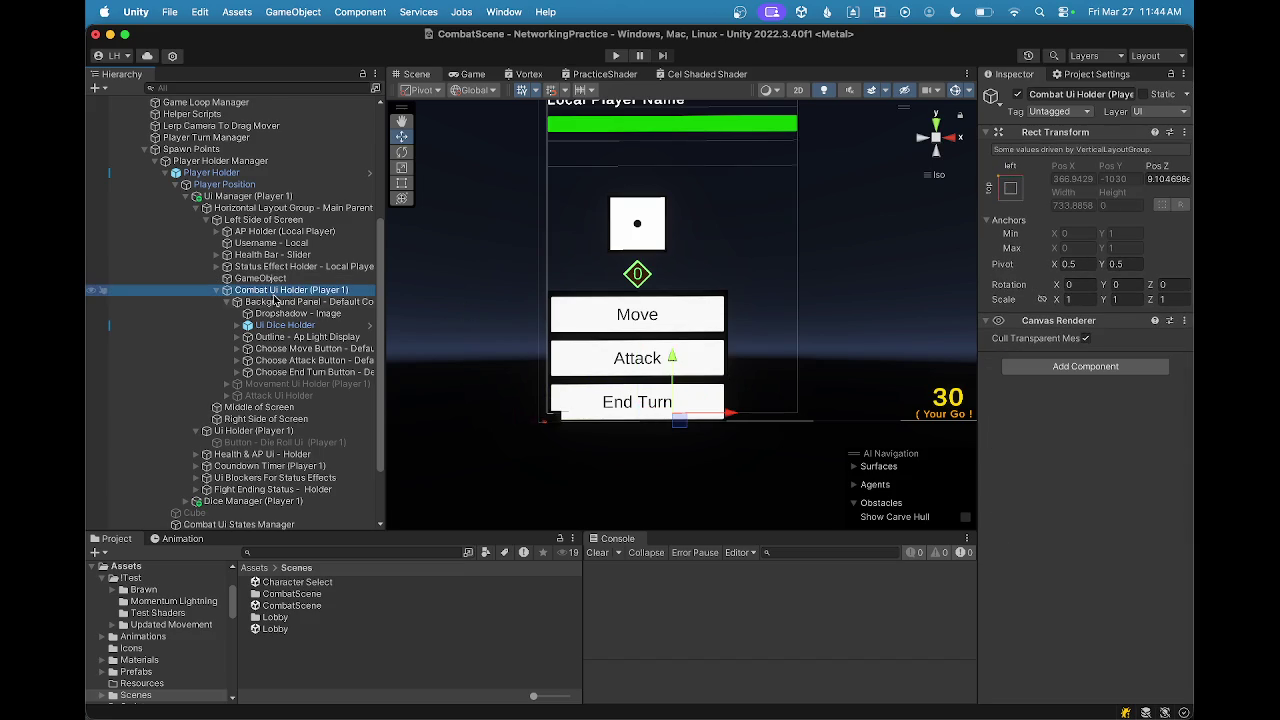
pyautogui.click(278, 301)
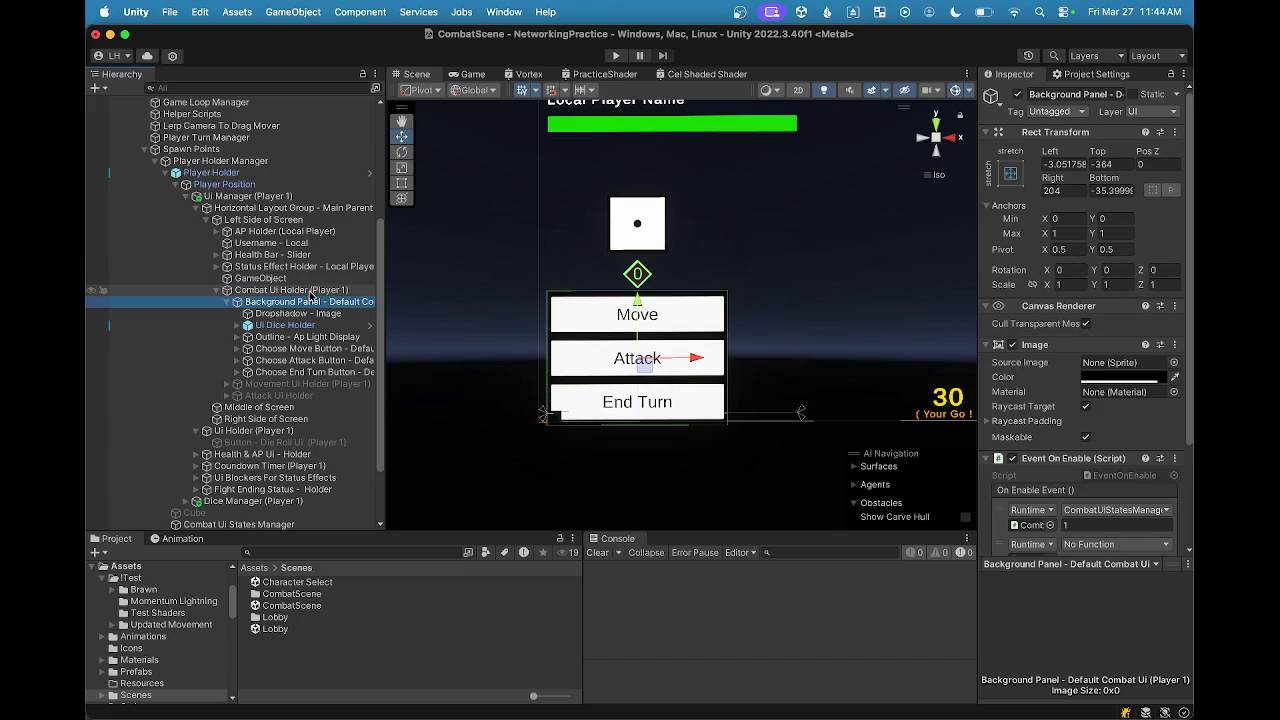
pyautogui.click(1019, 94)
pyautogui.click(1019, 94)
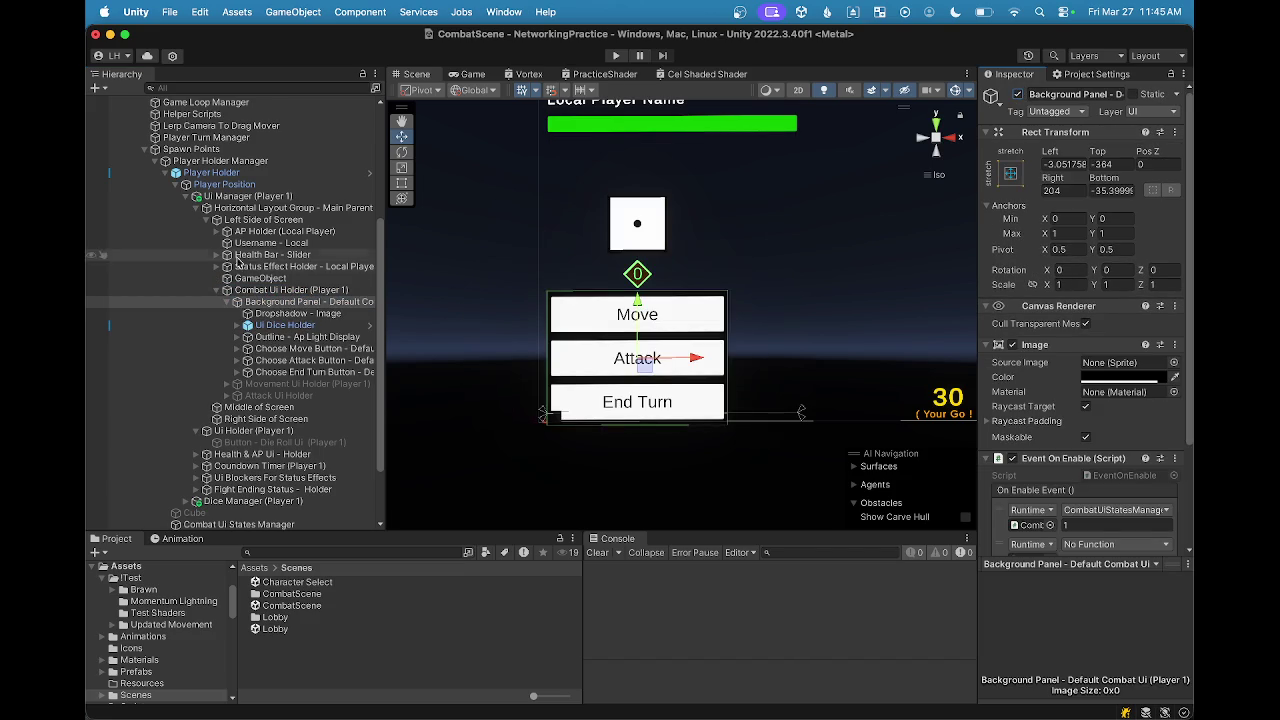
pyautogui.click(237, 325)
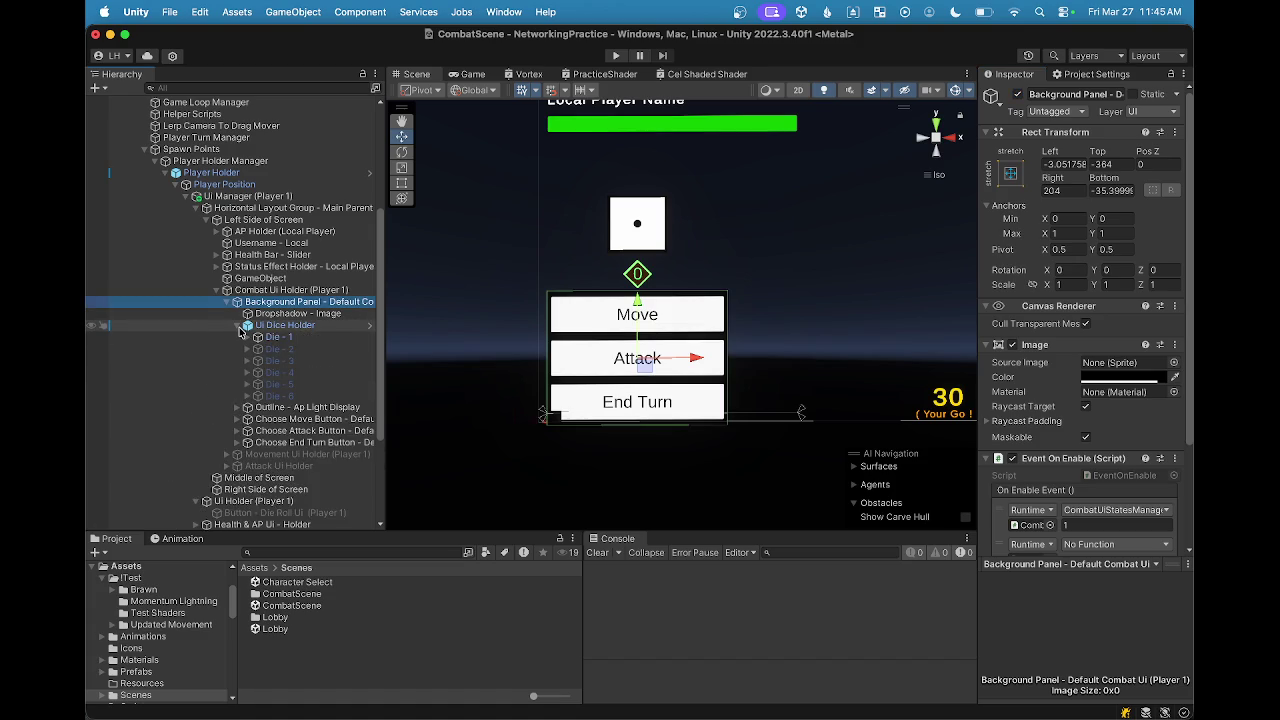
pyautogui.click(238, 326)
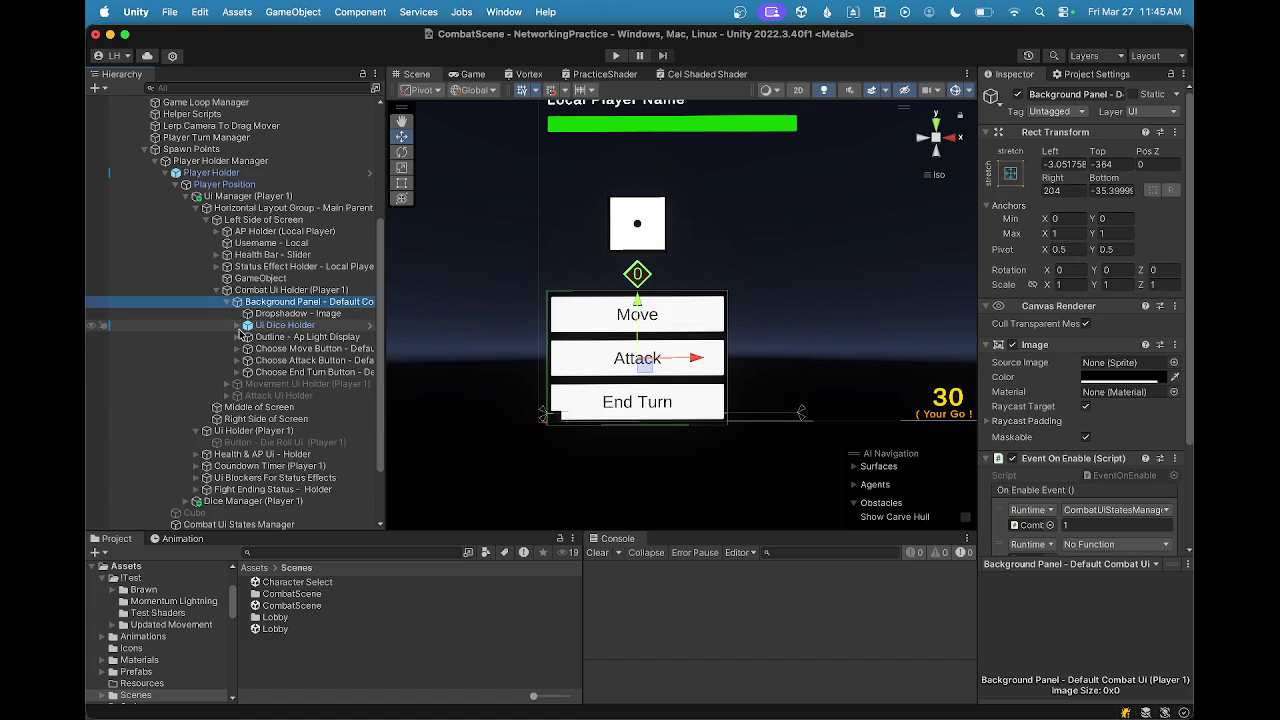
pyautogui.press('Up')
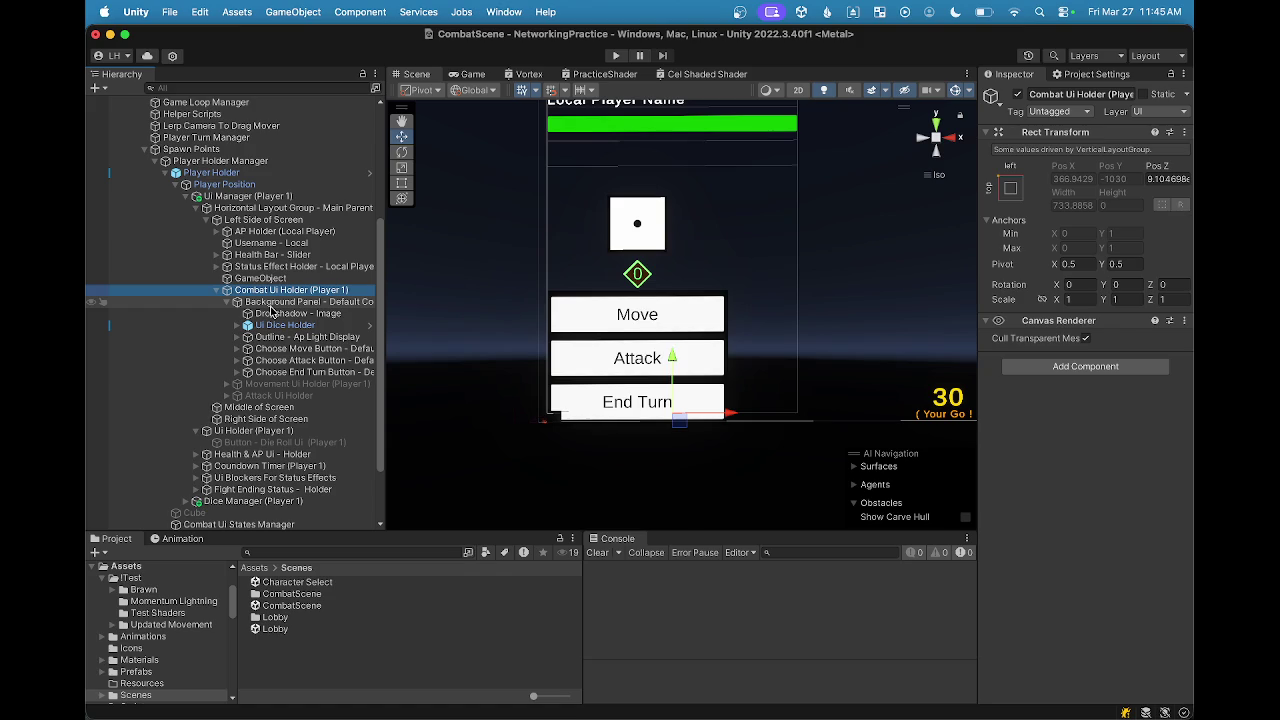
# Step: Deactivate the 750-height GameObject spacer so the combat panel rises over the health bar
pyautogui.click(258, 279)
pyautogui.click(1018, 97)
pyautogui.click(1018, 97)
pyautogui.moveTo(594, 143); pyautogui.dragTo(594, 283)
# Step: Give Combat Ui Holder a Layout Element with flexible height 1 and preferred height 146.614, and move Dropshadow - Image under Background Panel
pyautogui.press('w')
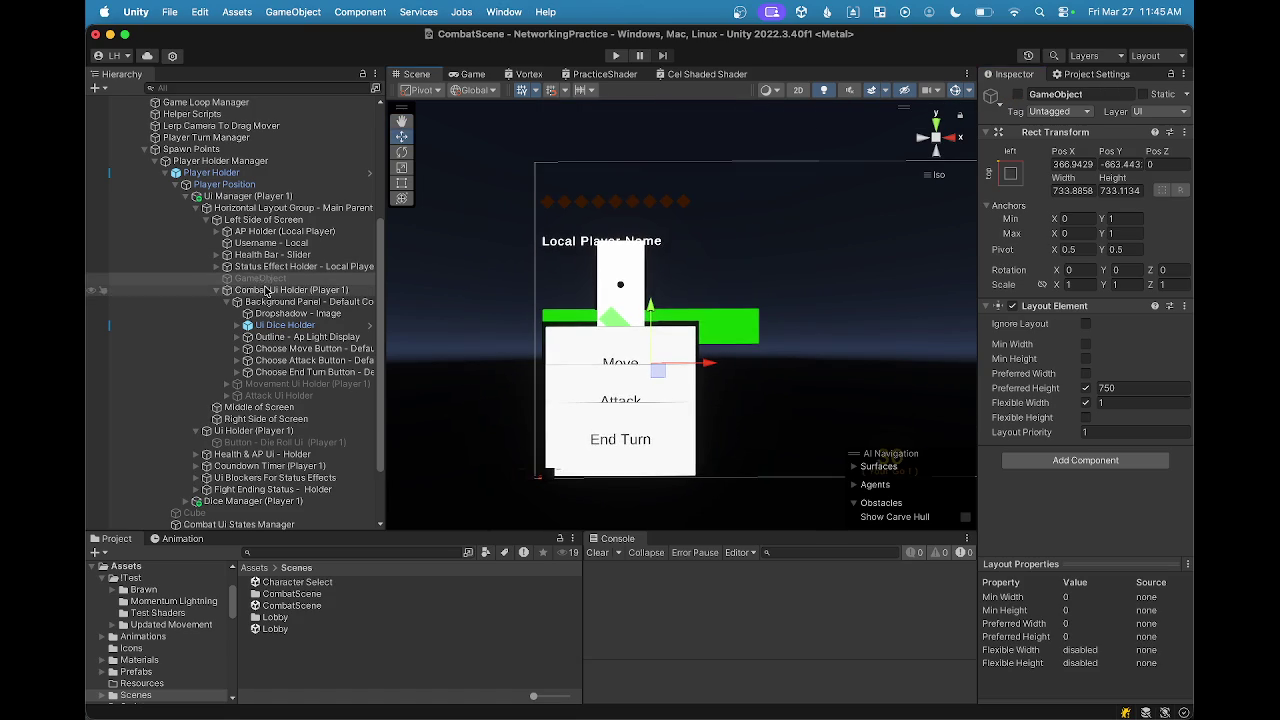
pyautogui.click(290, 290)
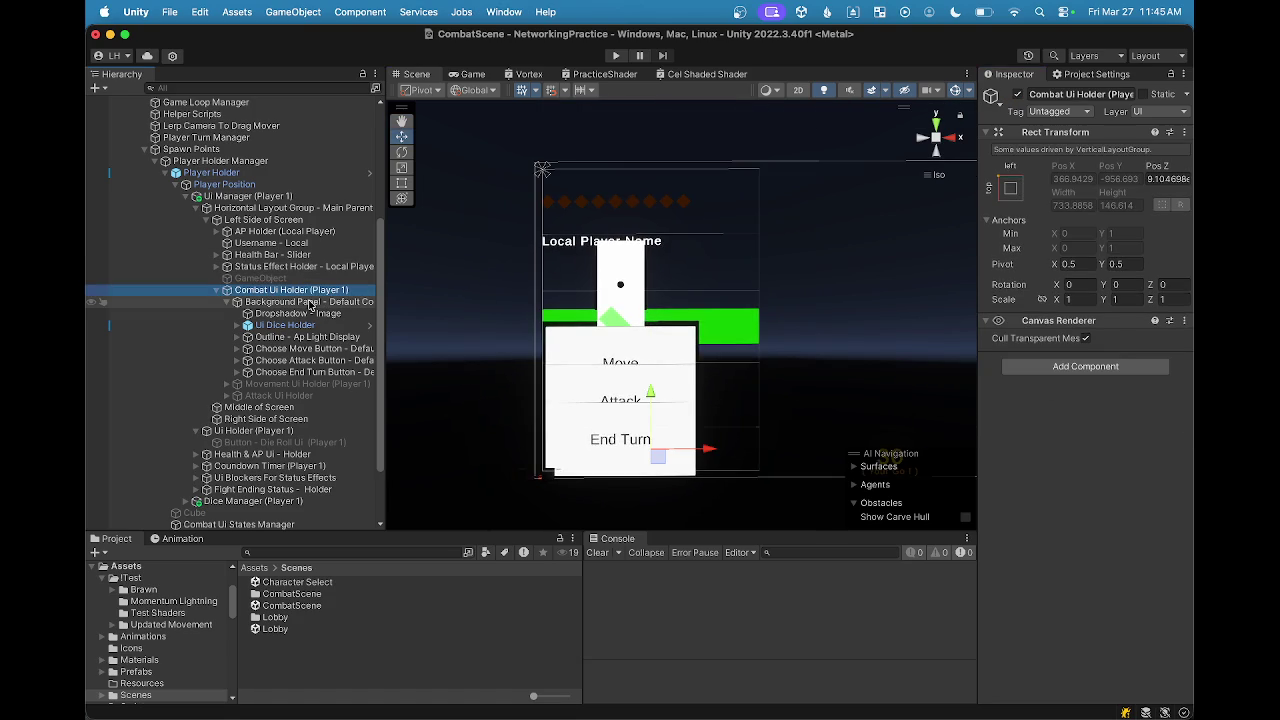
pyautogui.click(1099, 369)
pyautogui.click(1031, 419)
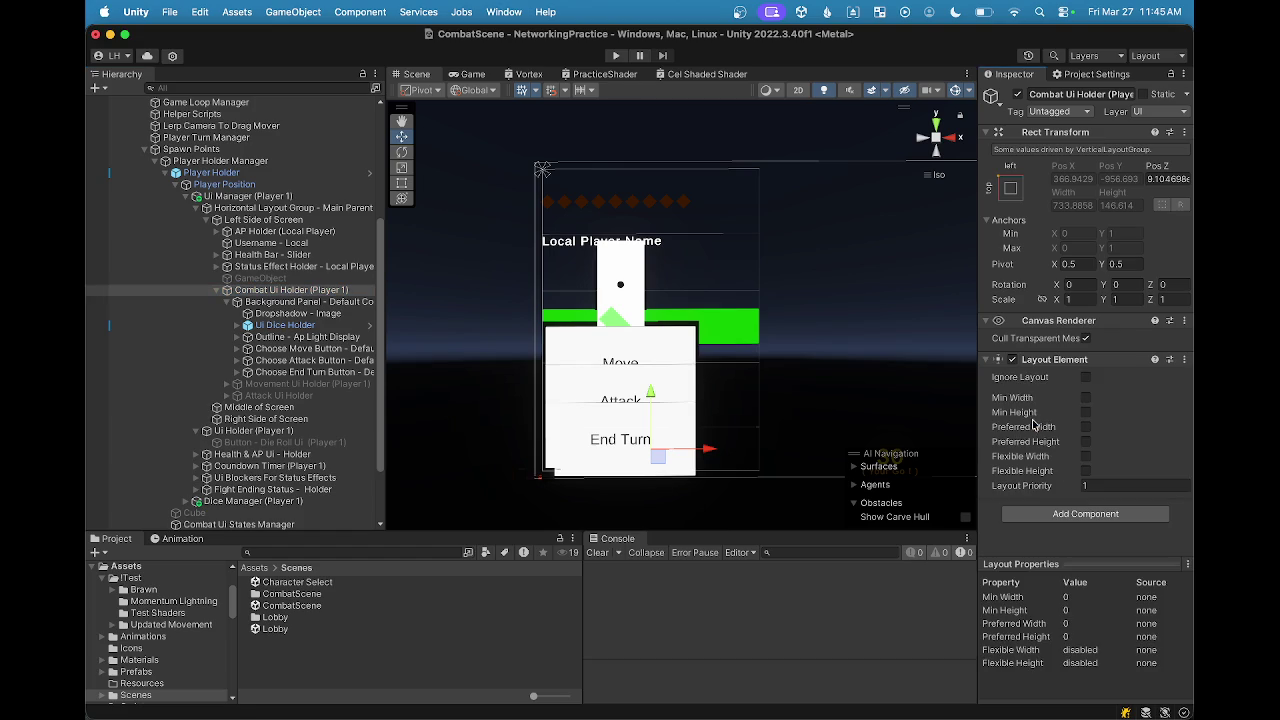
pyautogui.click(1087, 470)
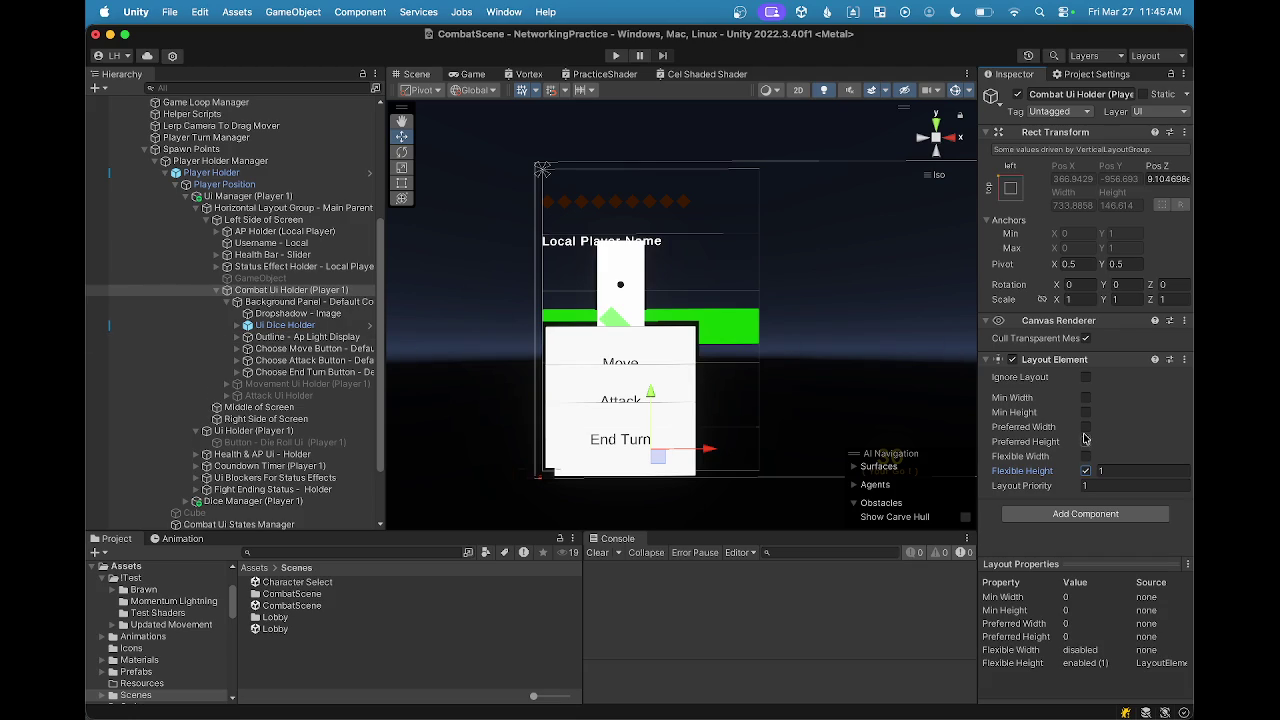
pyautogui.click(1086, 441)
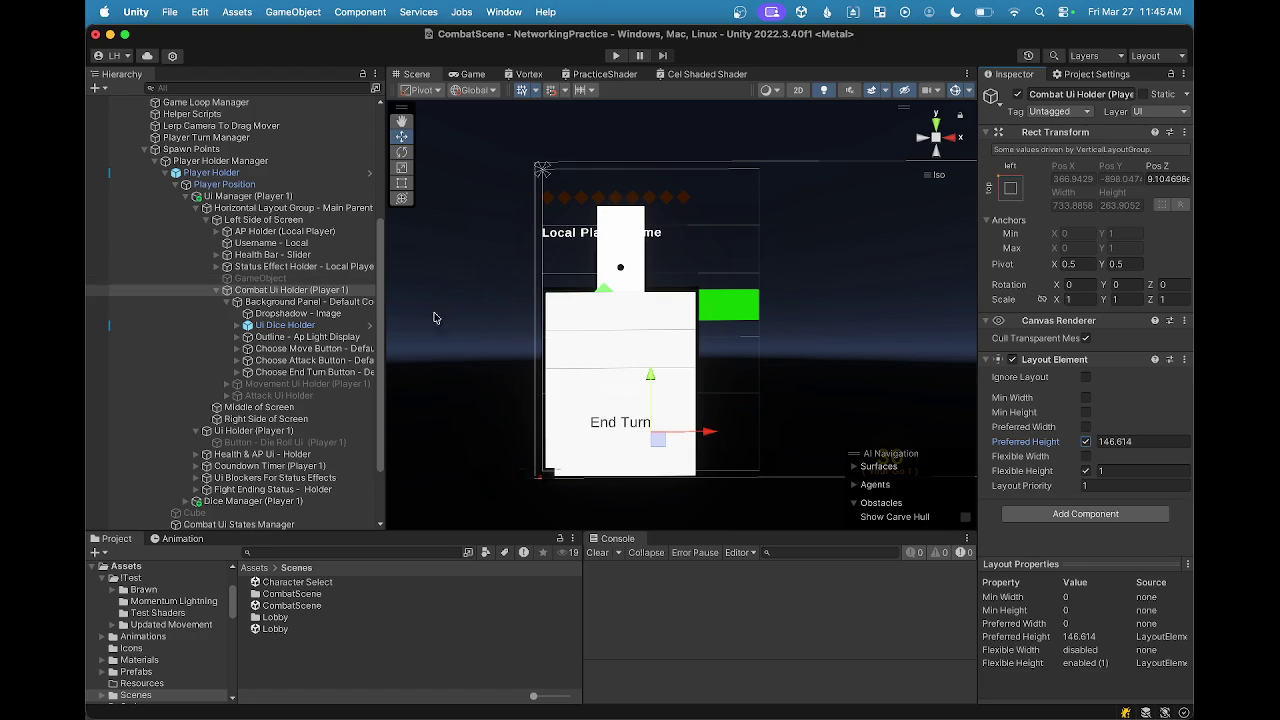
pyautogui.moveTo(268, 317); pyautogui.dragTo(272, 308)
pyautogui.click(272, 305)
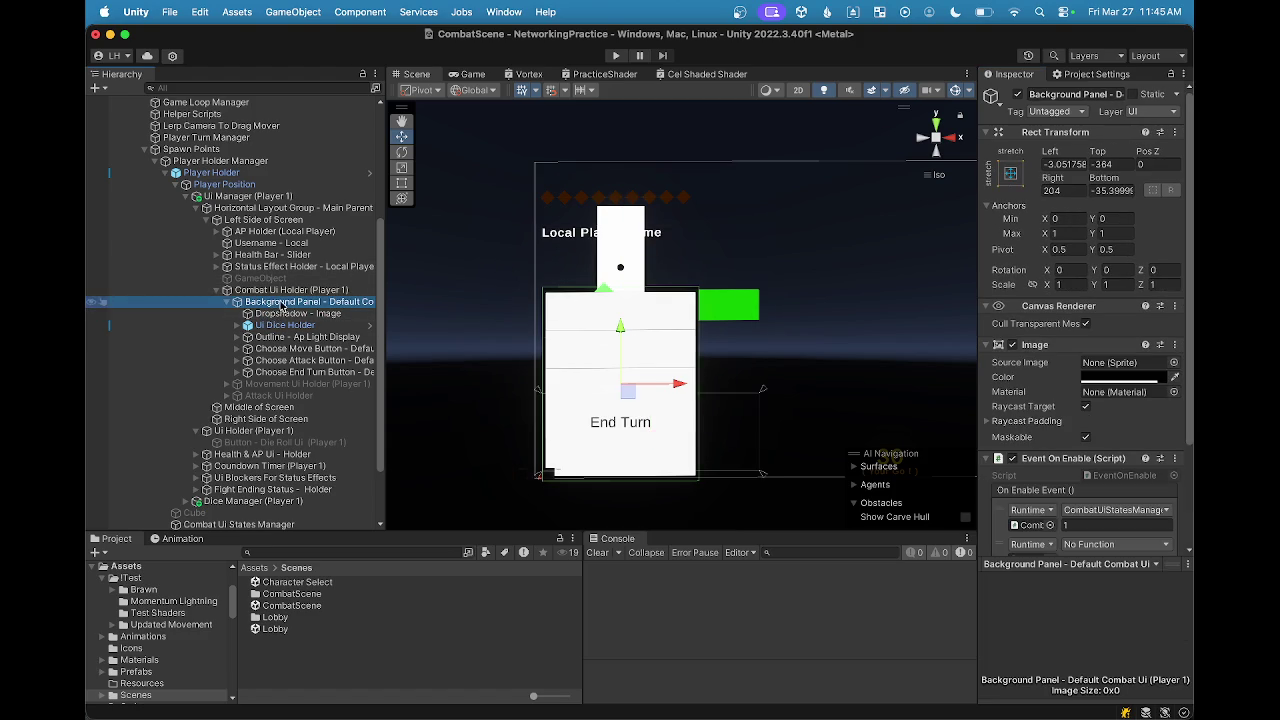
# Step: Set the Background Panel's Left, Top, Right and Bottom offsets all to 0
pyautogui.click(281, 293)
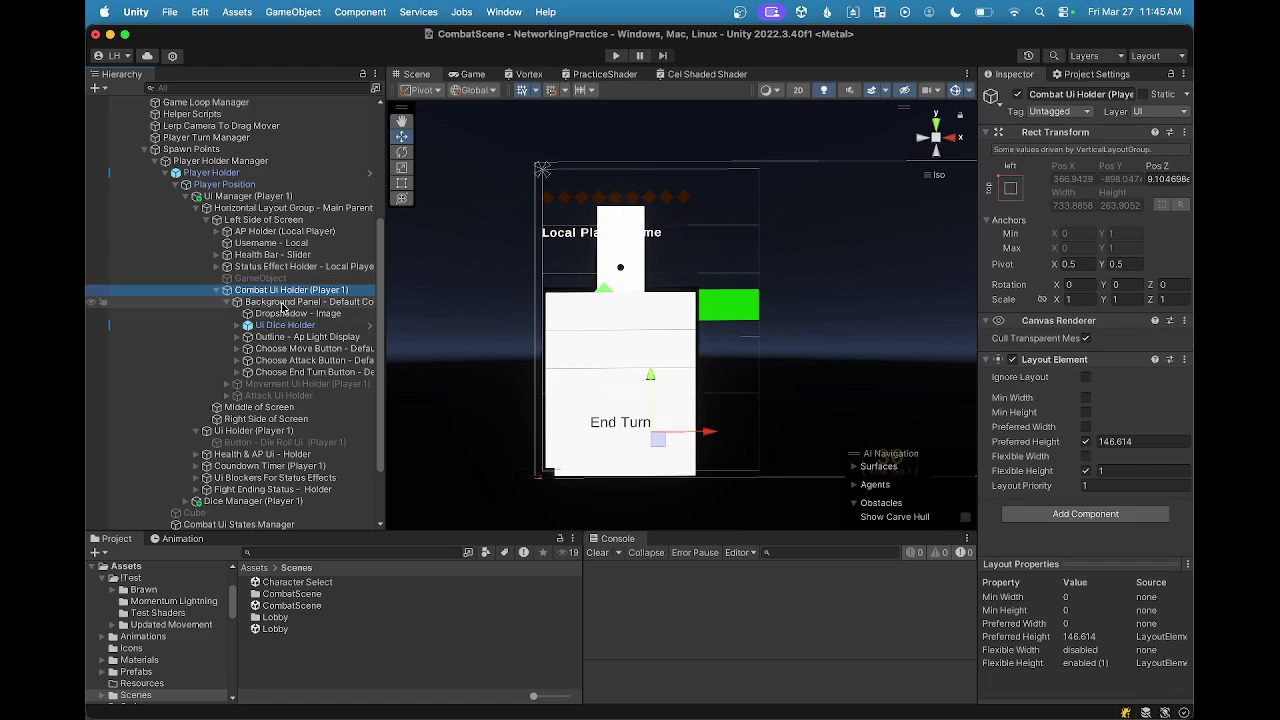
pyautogui.click(283, 304)
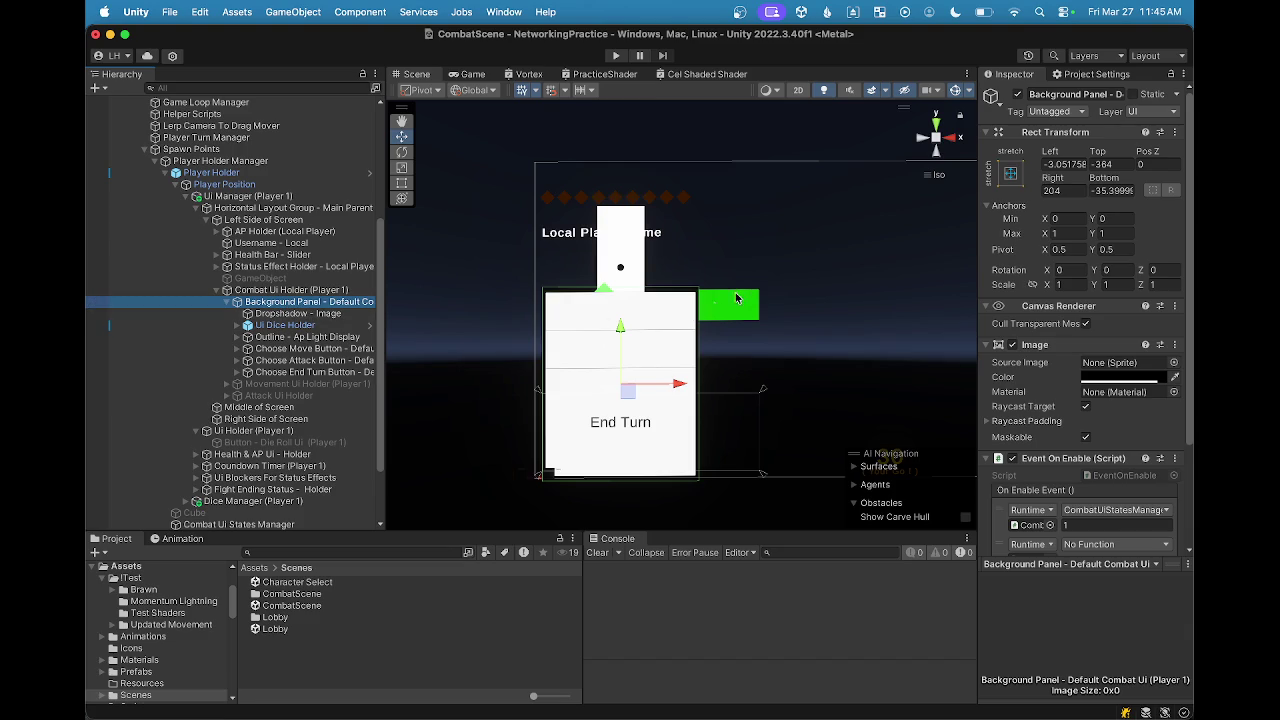
pyautogui.click(1052, 155)
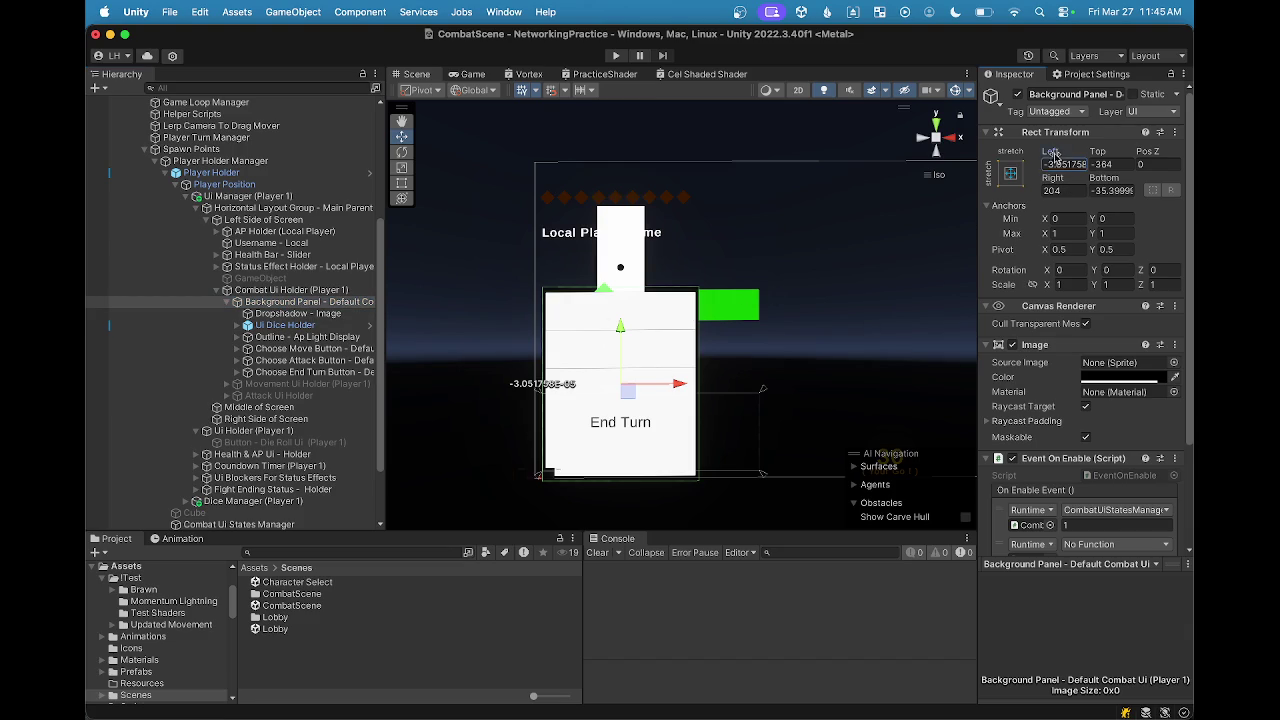
pyautogui.click(1052, 190)
pyautogui.write('0')
pyautogui.click(1114, 191)
pyautogui.write('0')
pyautogui.click(1065, 164)
pyautogui.write('0')
pyautogui.press('Return')
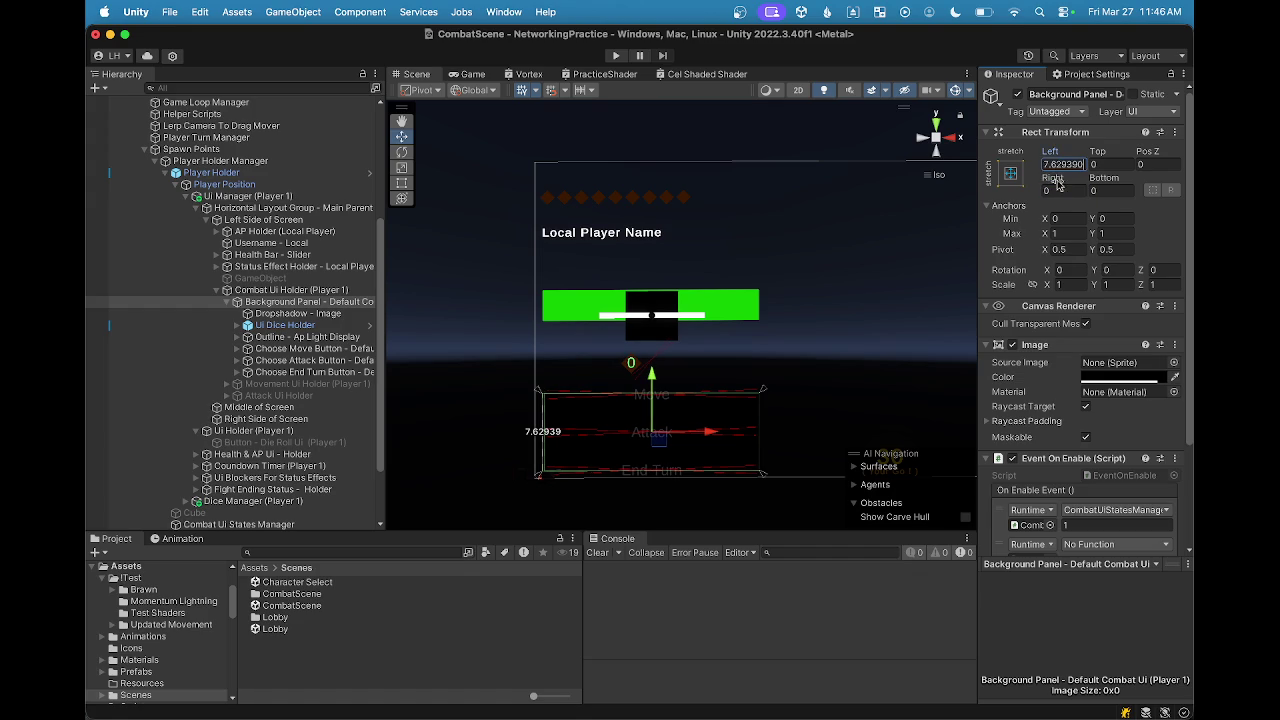
pyautogui.write('0')
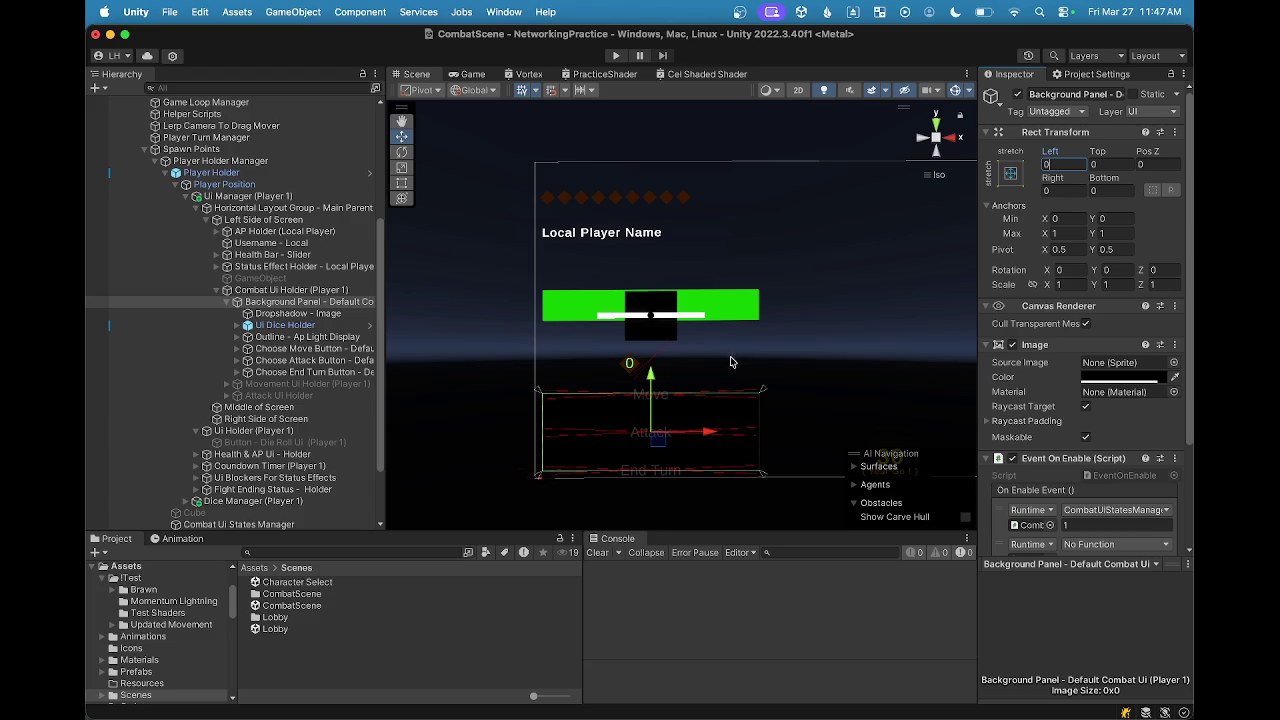
# Step: Inspect the Dropshadow - Image, Background Panel and Combat Ui Holder objects in the Hierarchy
pyautogui.scroll(2, 734, 343)
pyautogui.click(262, 315)
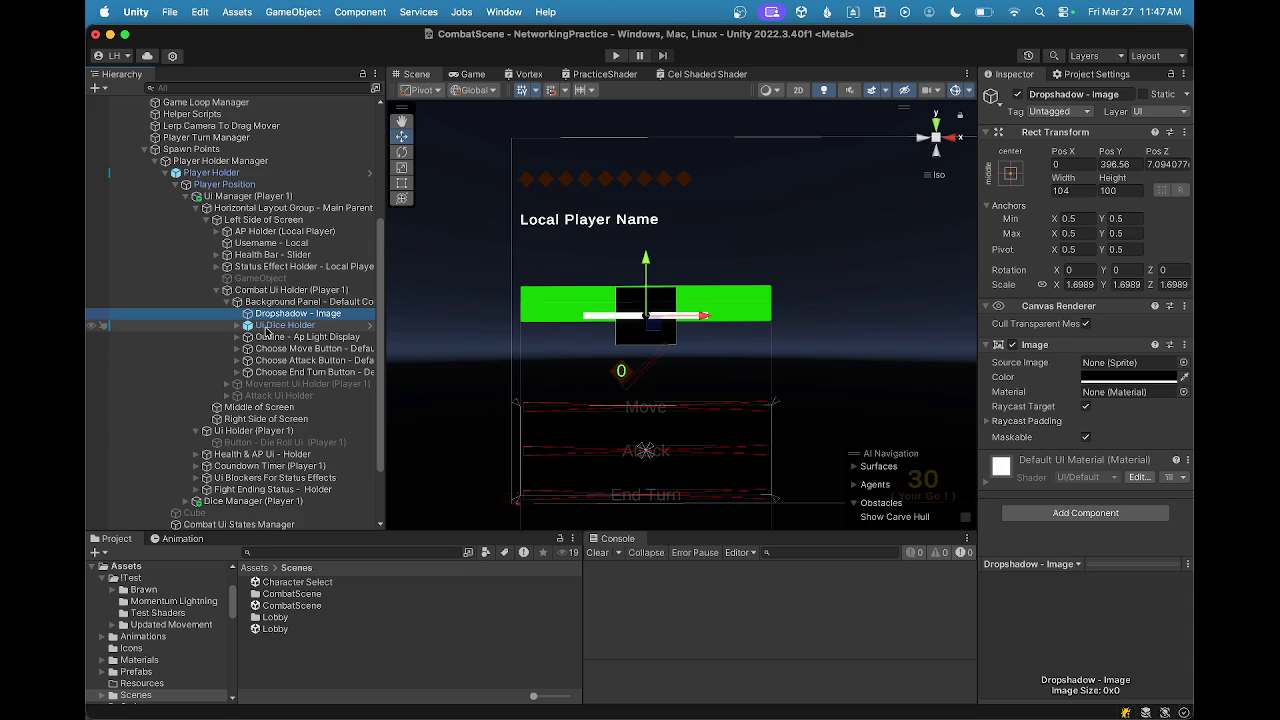
pyautogui.click(290, 301)
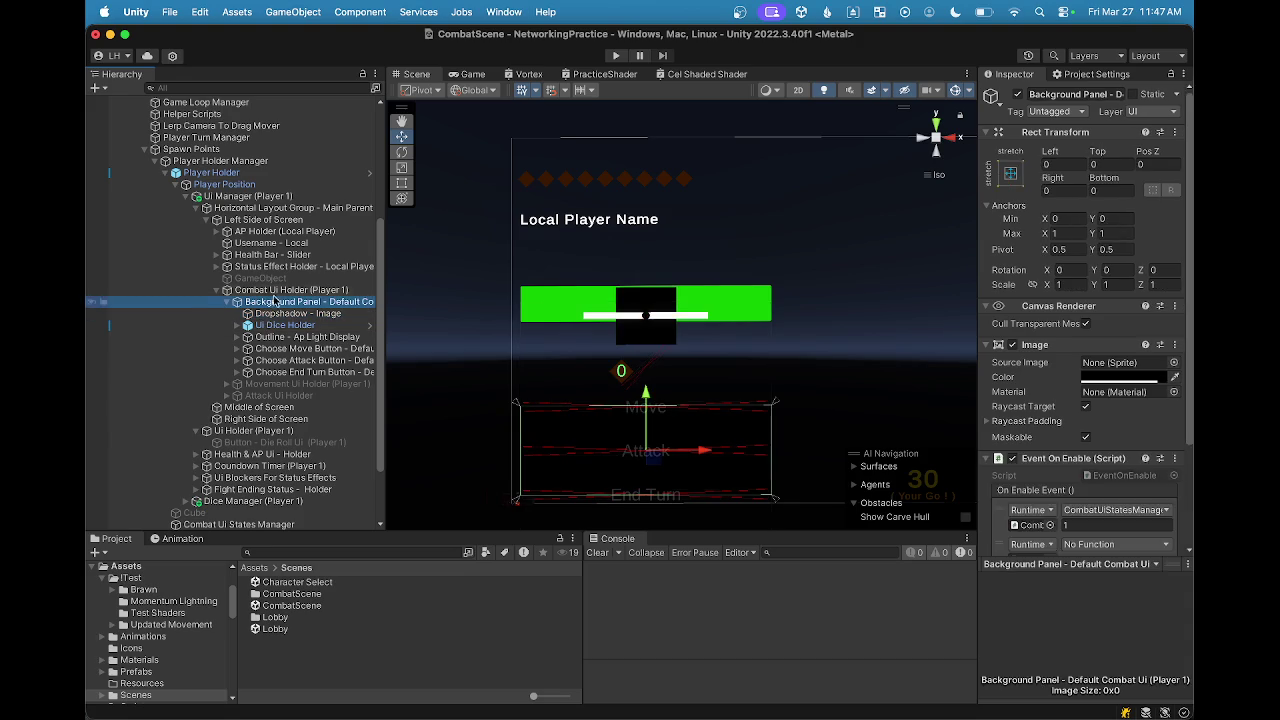
pyautogui.click(285, 290)
pyautogui.click(288, 301)
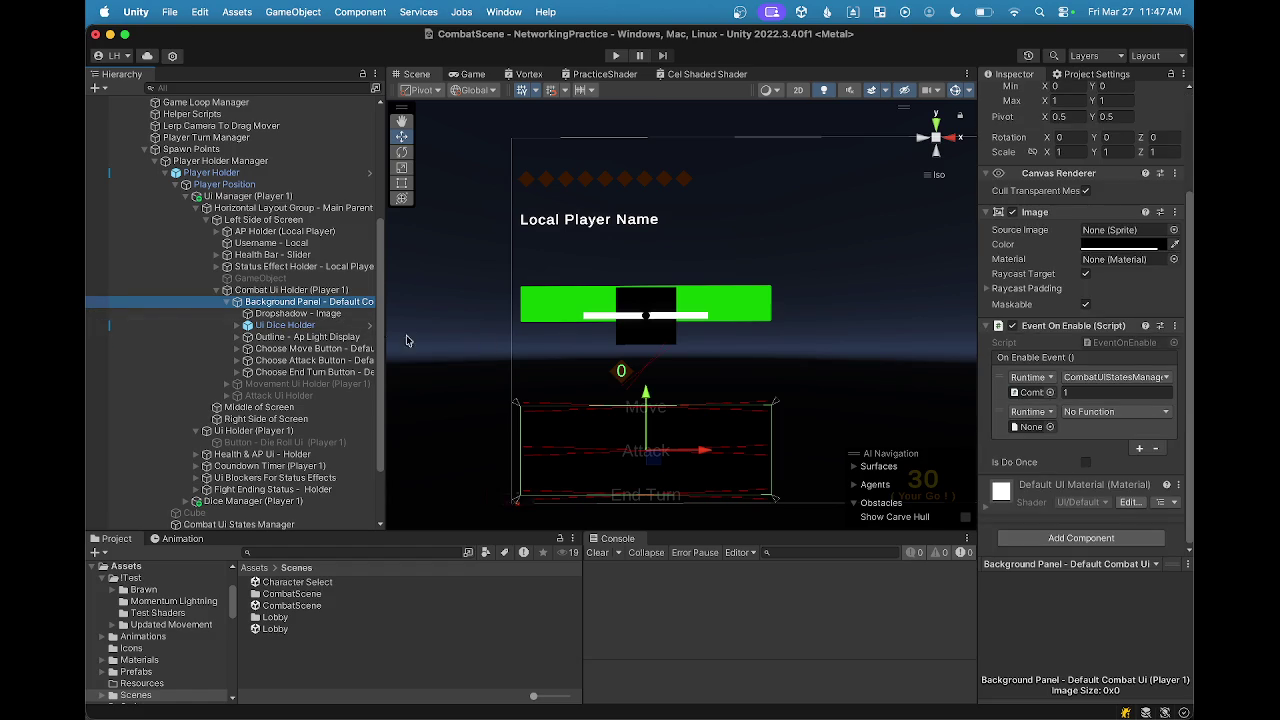
pyautogui.click(275, 314)
pyautogui.click(275, 290)
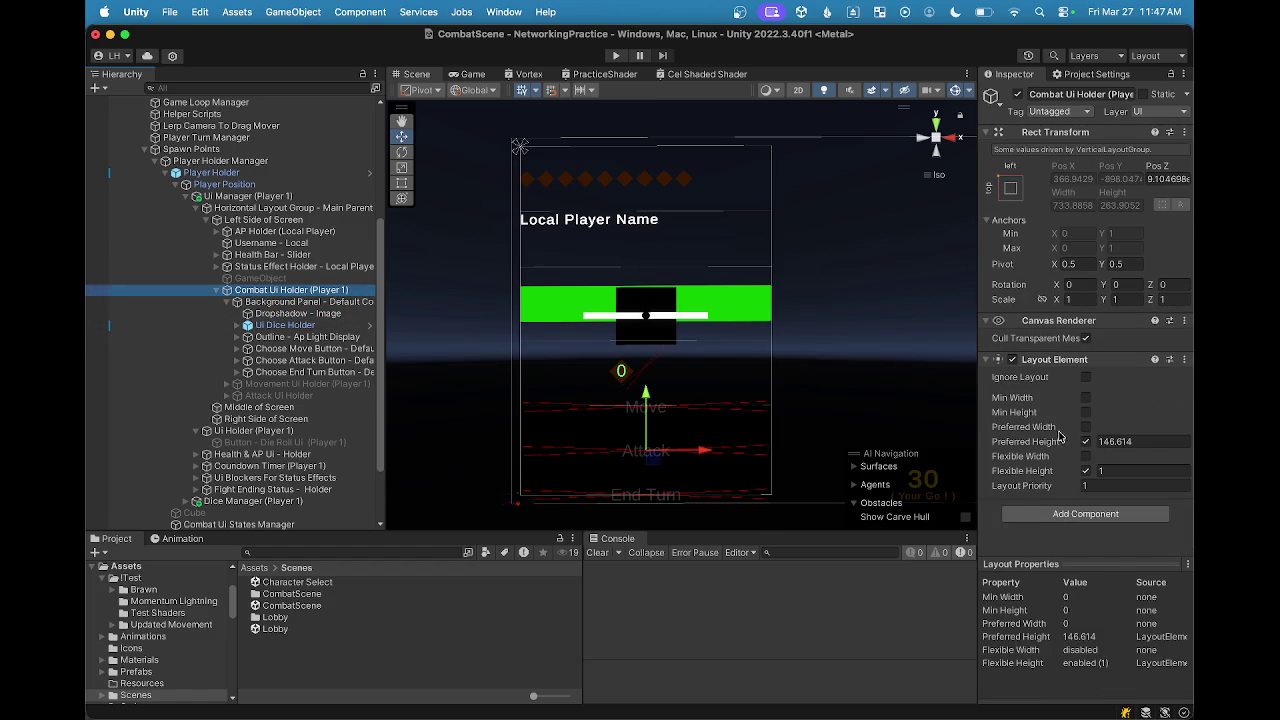
# Step: Scrub the Combat Ui Holder's Layout Element preferred height up to about 335.4
pyautogui.moveTo(1100, 442); pyautogui.dragTo(1192, 470)
pyautogui.write('158.04')
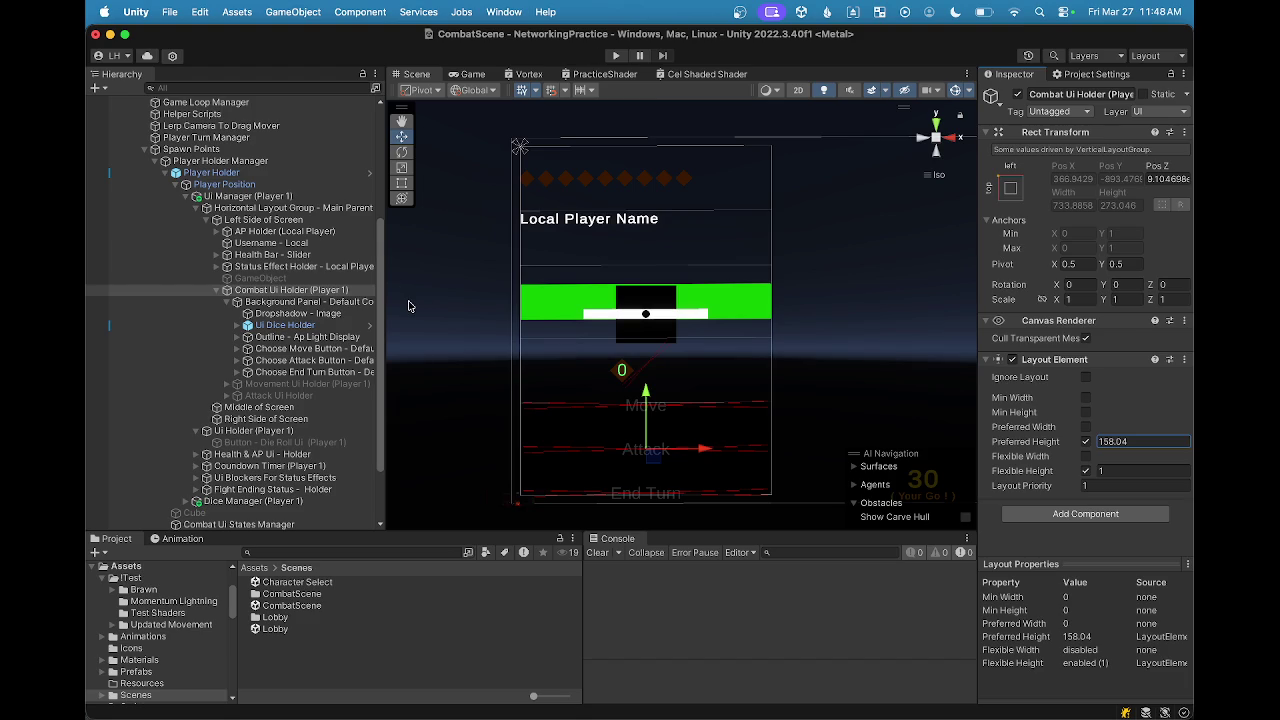
pyautogui.moveTo(1096, 446); pyautogui.dragTo(1185, 442)
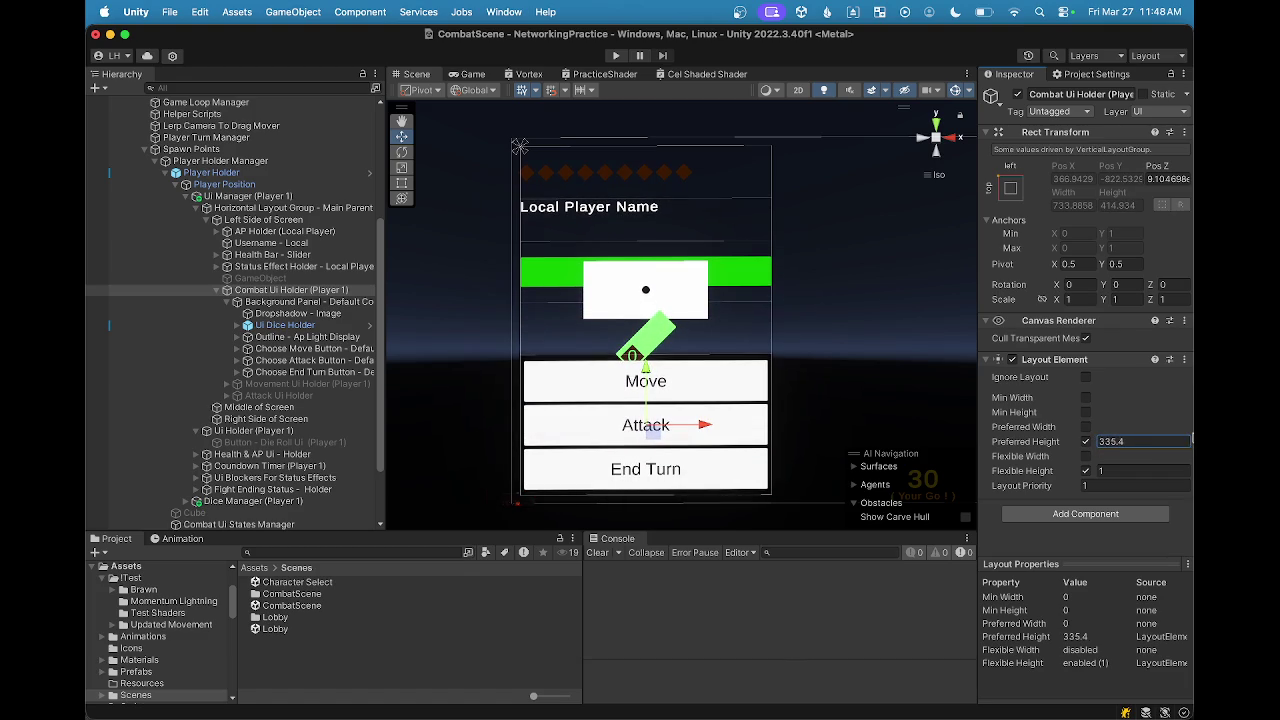
pyautogui.click(286, 303)
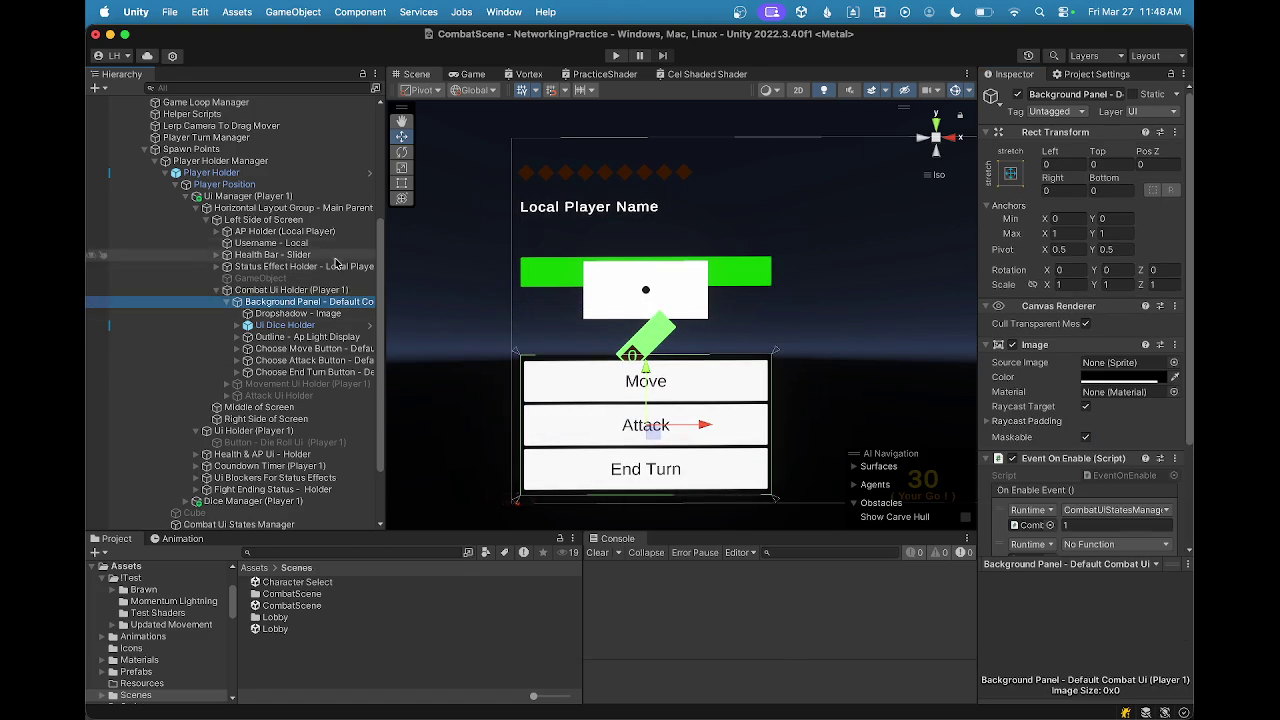
pyautogui.click(255, 315)
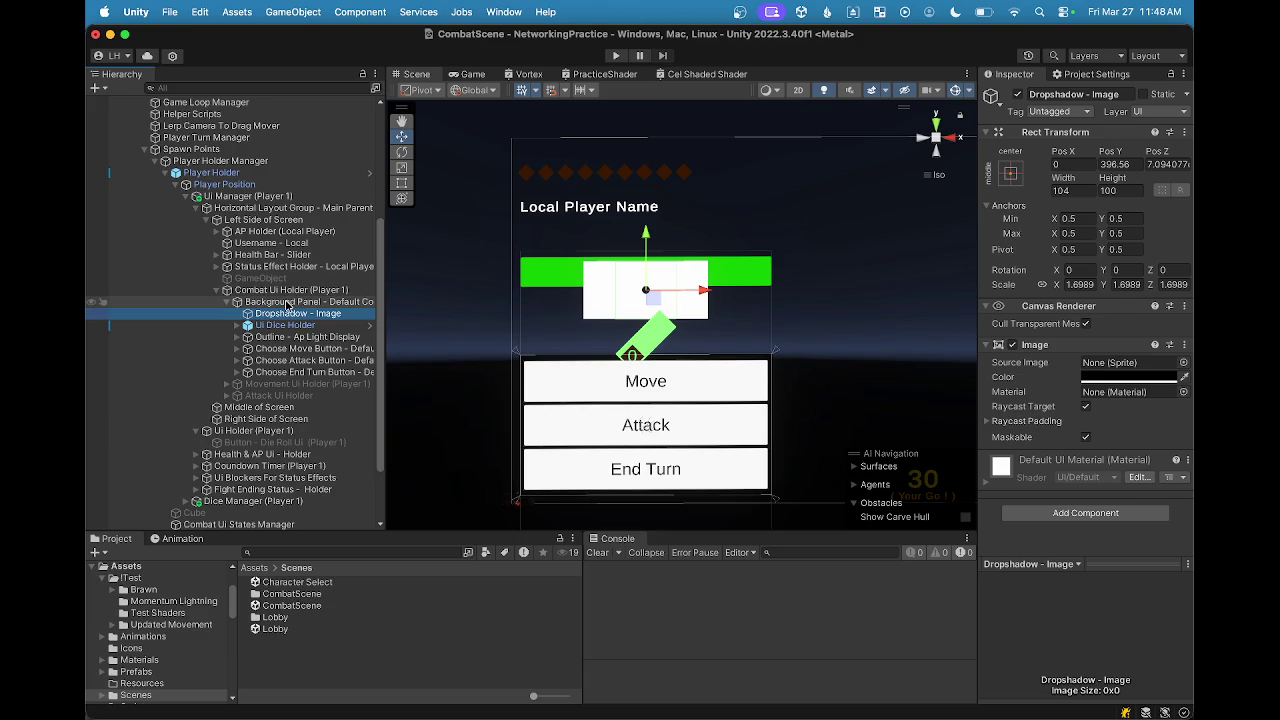
pyautogui.click(287, 303)
pyautogui.click(283, 315)
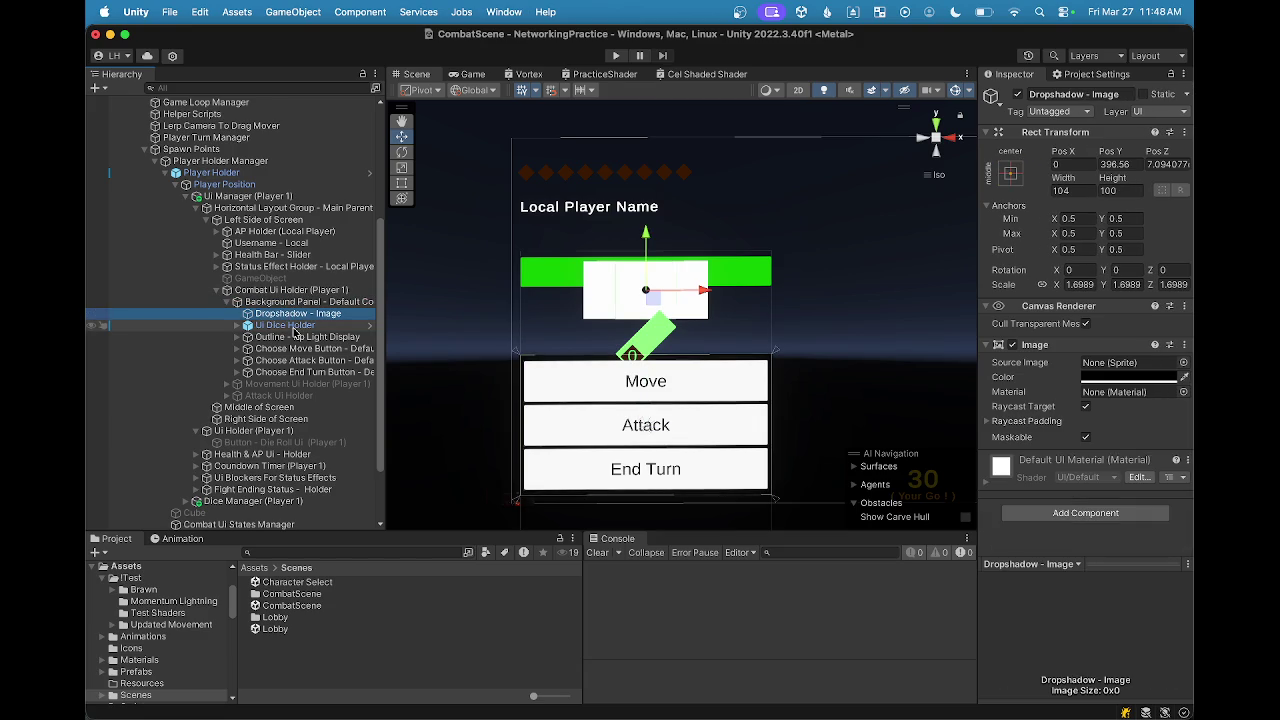
pyautogui.click(295, 326)
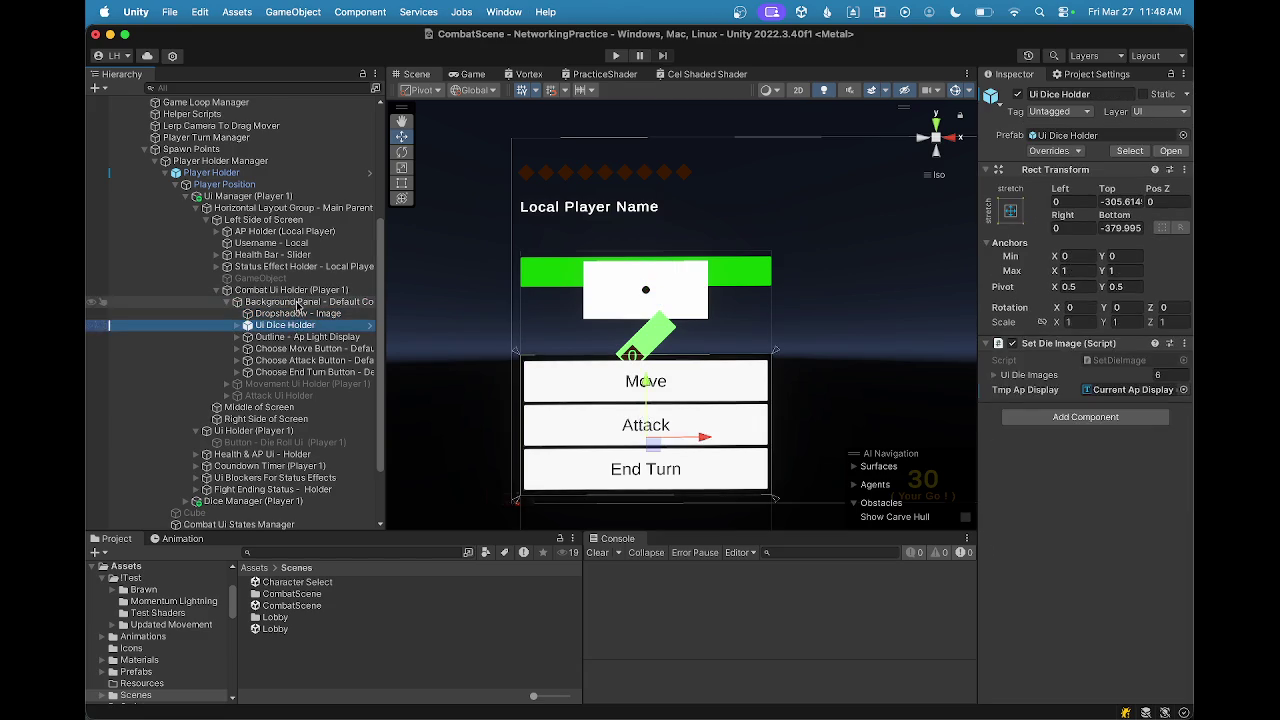
pyautogui.click(302, 302)
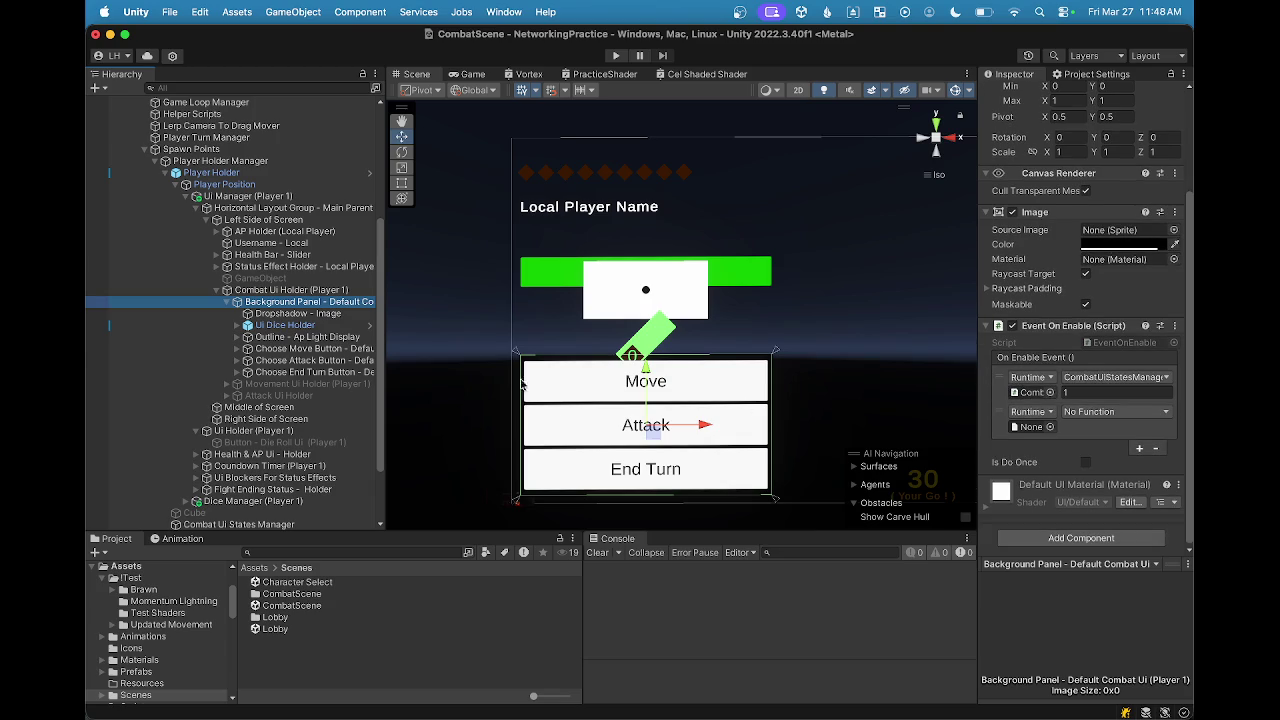
pyautogui.click(268, 340)
pyautogui.click(268, 348)
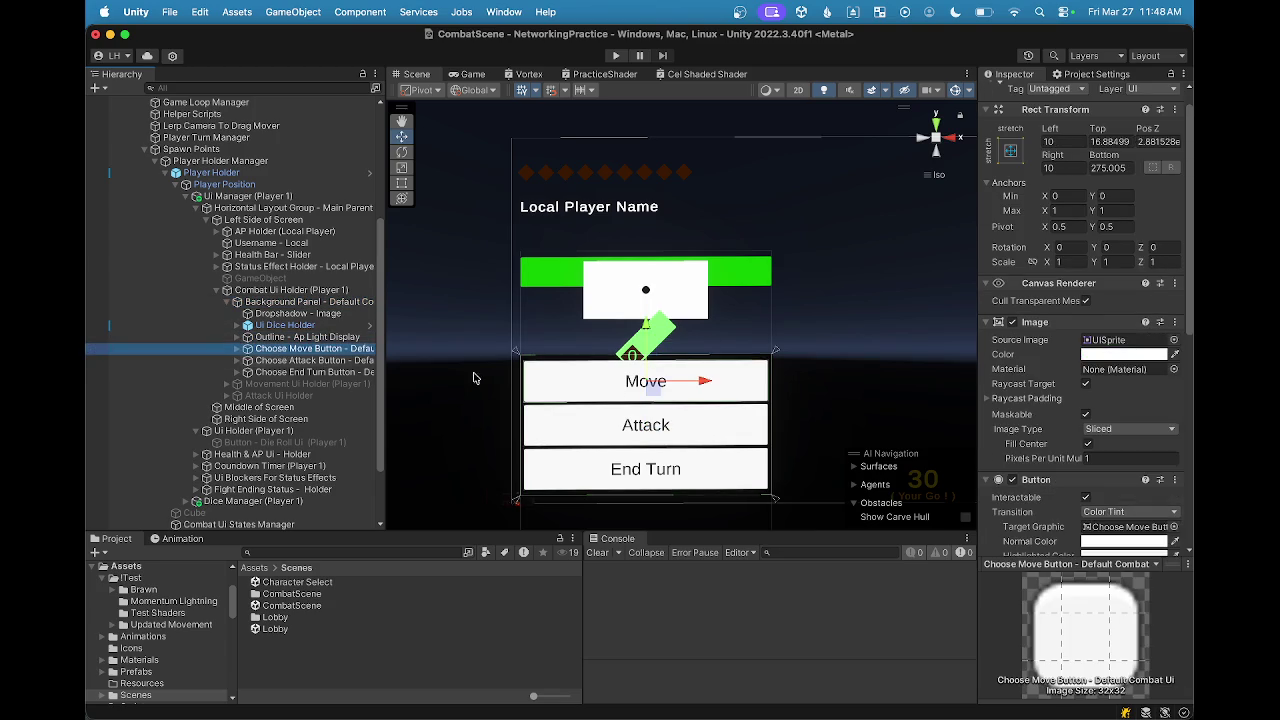
pyautogui.scroll(-5, 1036, 392)
pyautogui.click(300, 360)
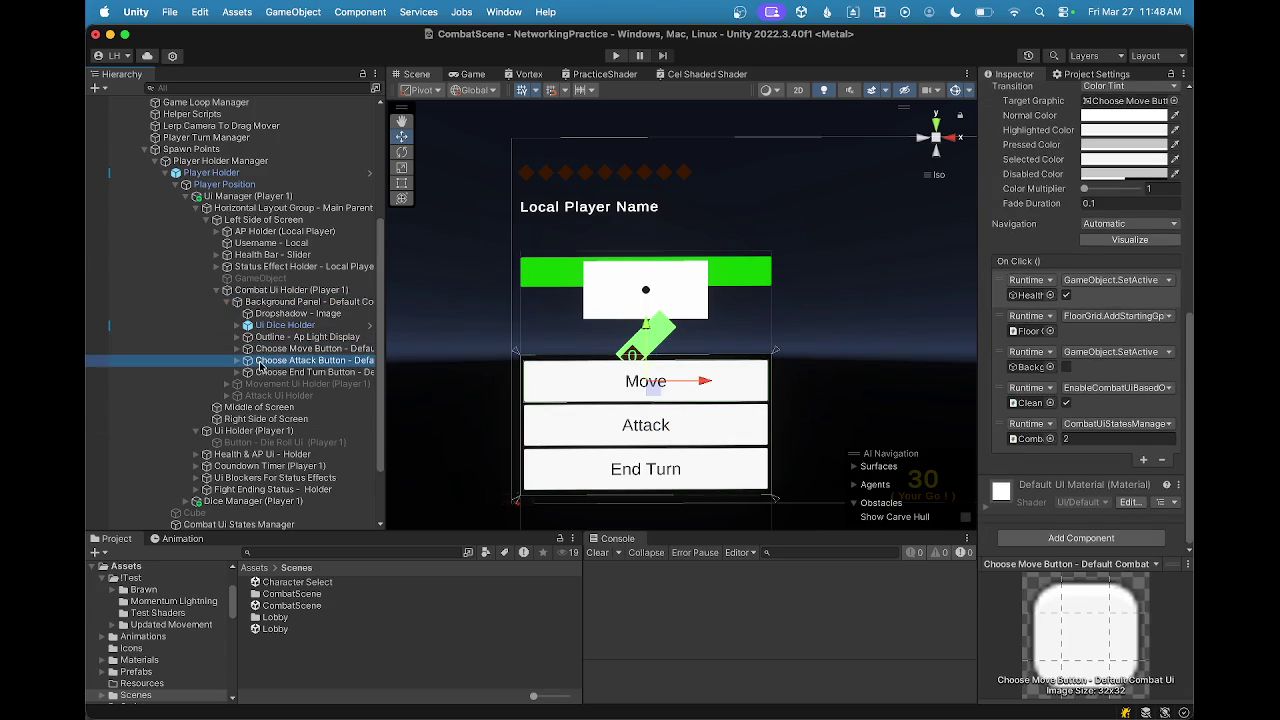
pyautogui.click(298, 372)
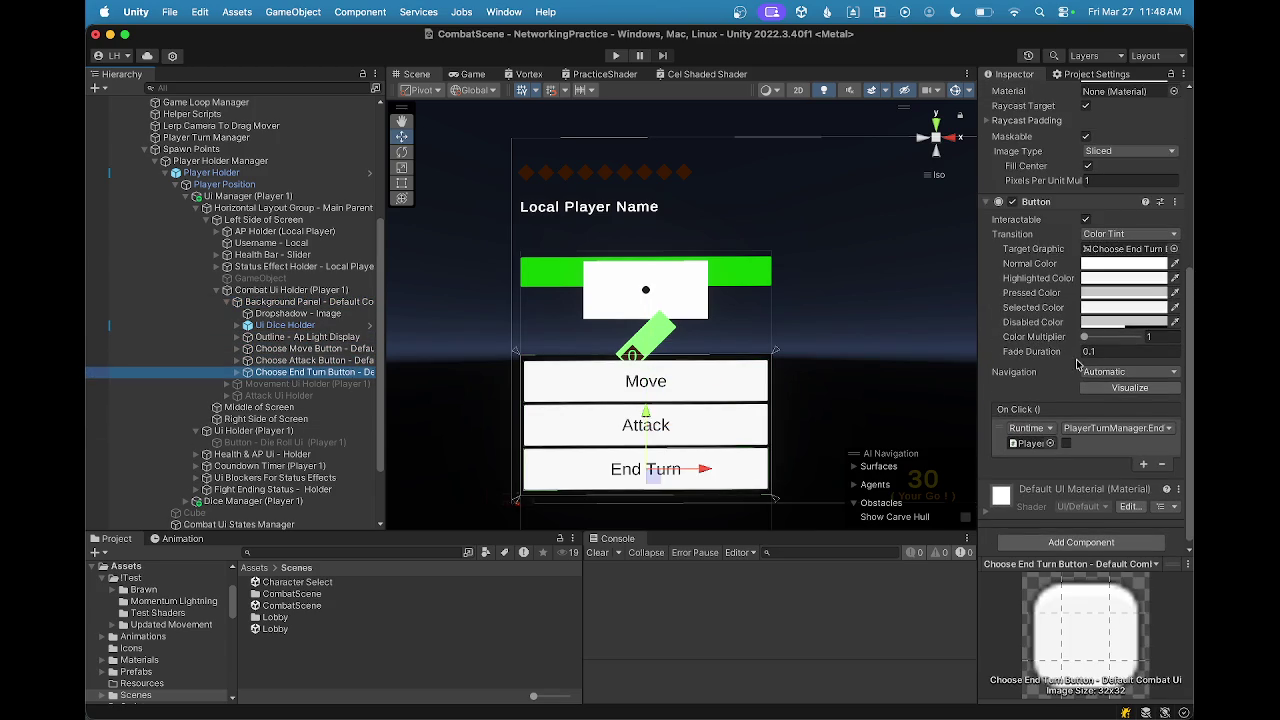
pyautogui.press('f')
pyautogui.click(296, 313)
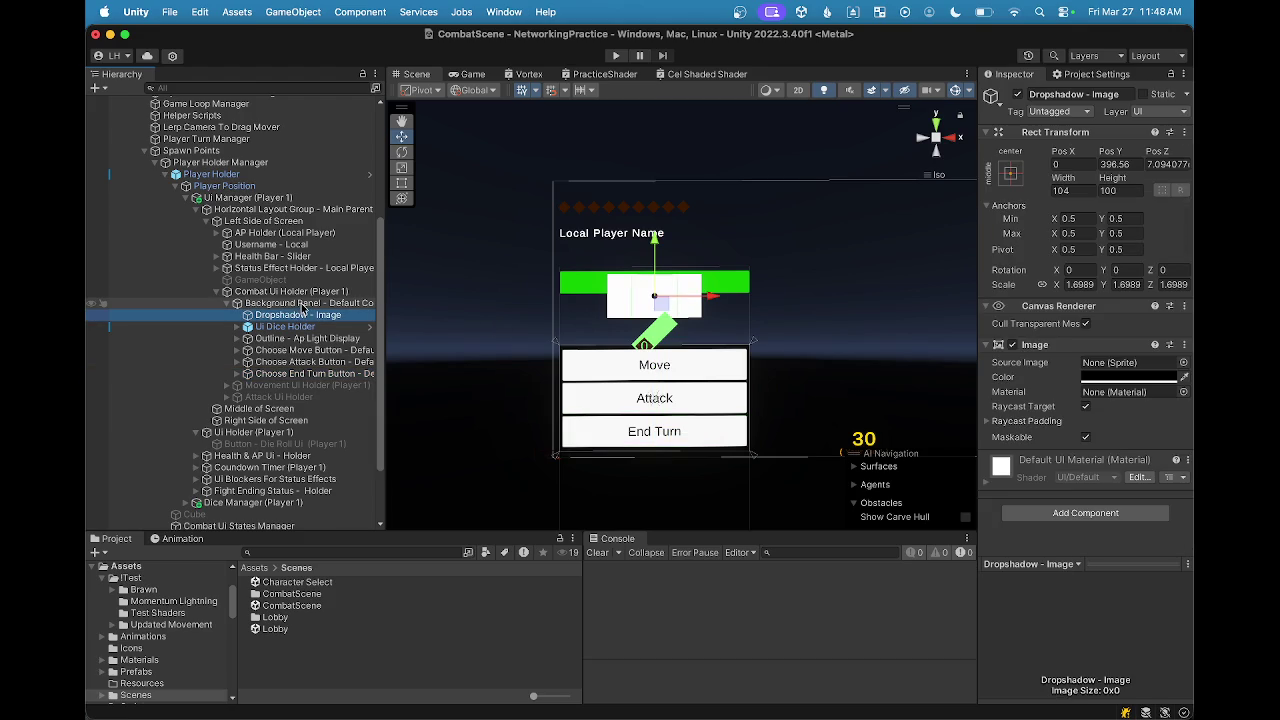
pyautogui.click(303, 303)
pyautogui.scroll(-5, 1100, 410)
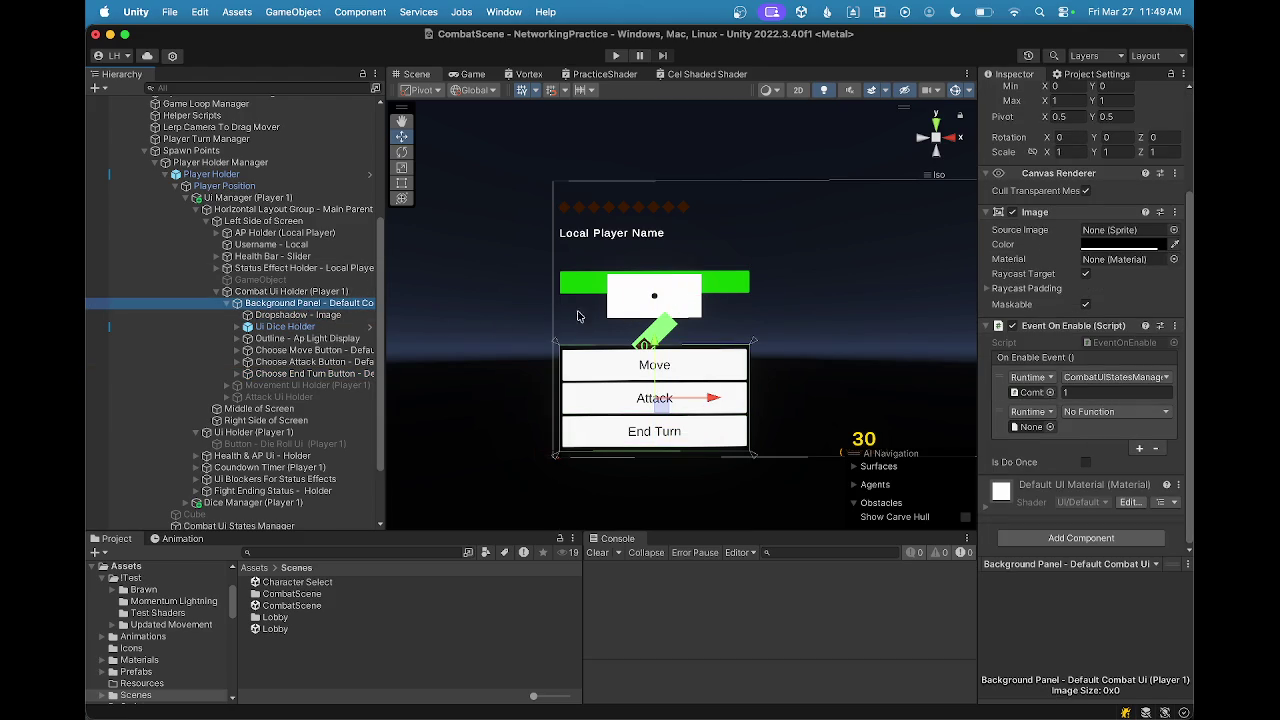
# Step: Add a Vertical Layout Group to the Background Panel by searching 'vertical' in Add Component
pyautogui.click(1058, 539)
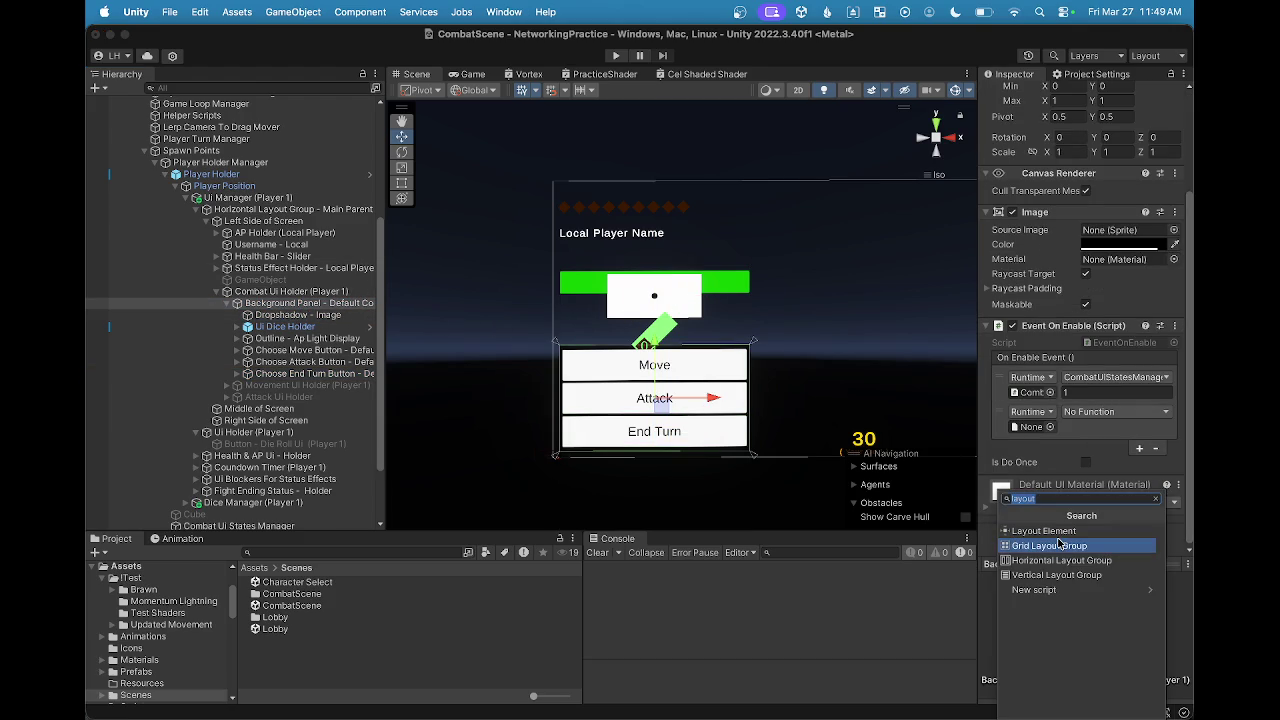
pyautogui.write('vertical')
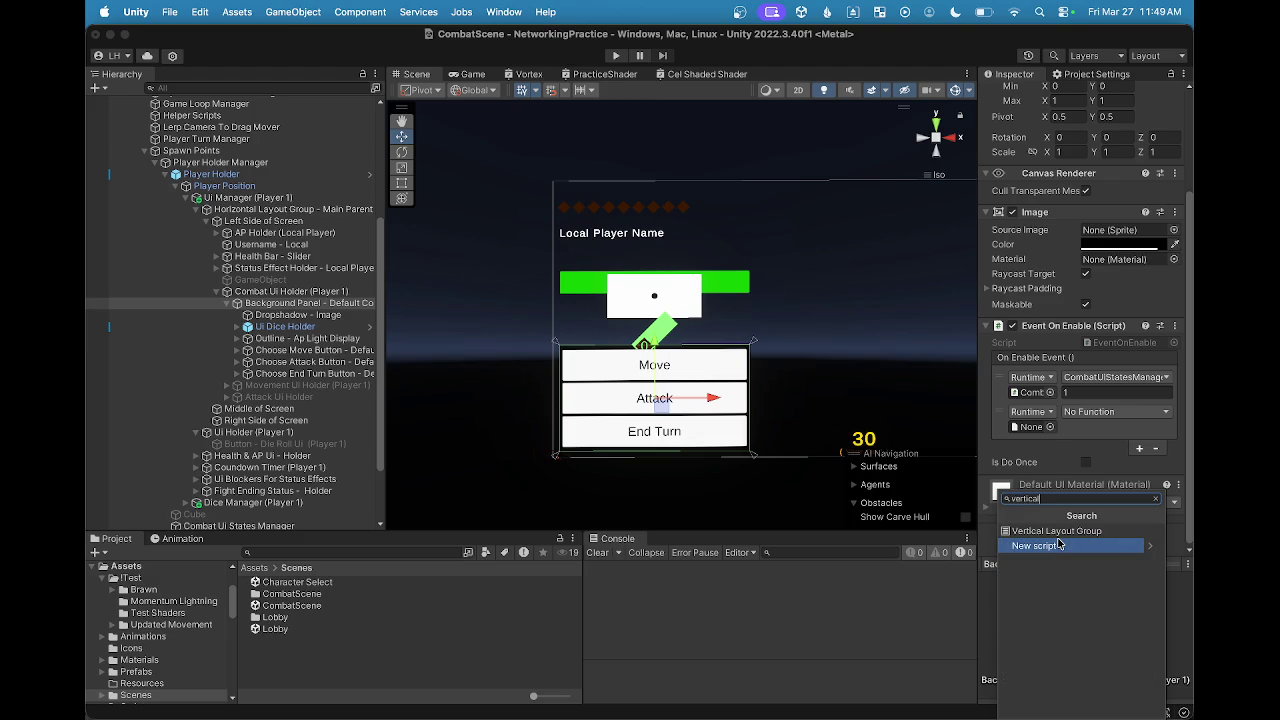
pyautogui.click(1058, 531)
pyautogui.scroll(-2, 1129, 546)
pyautogui.scroll(-1, 1129, 546)
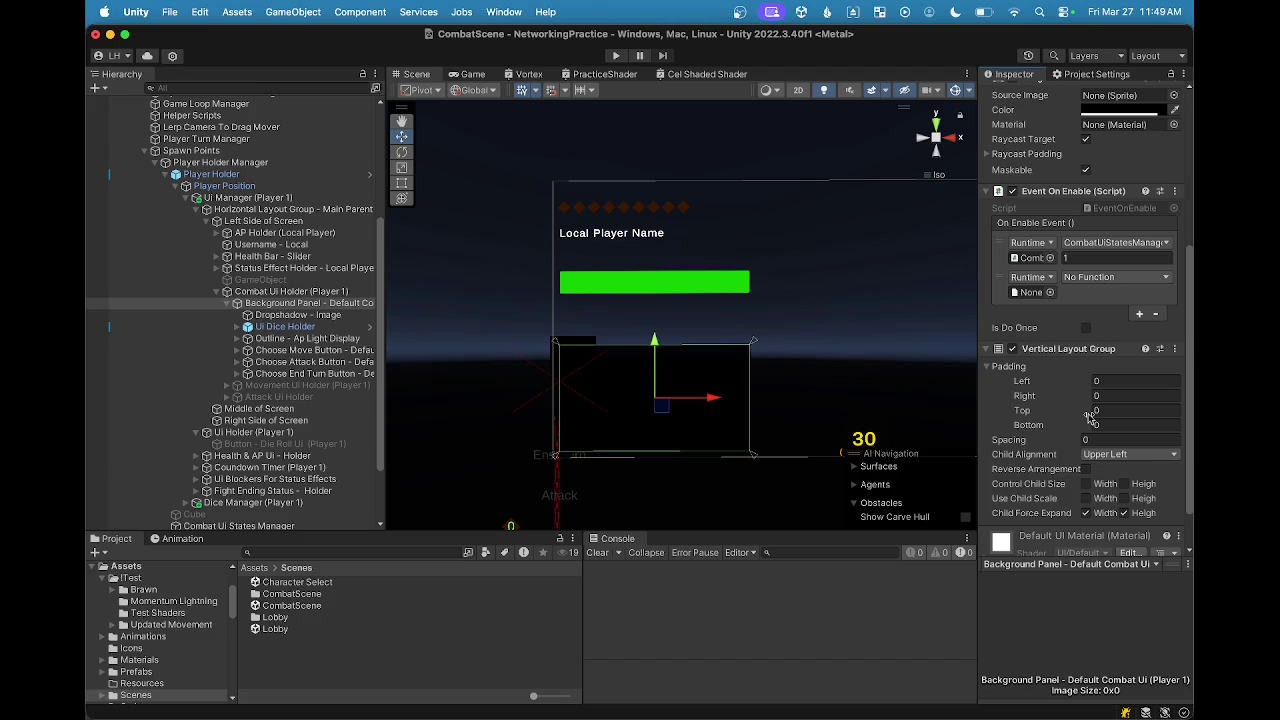
pyautogui.scroll(-2, 1090, 415)
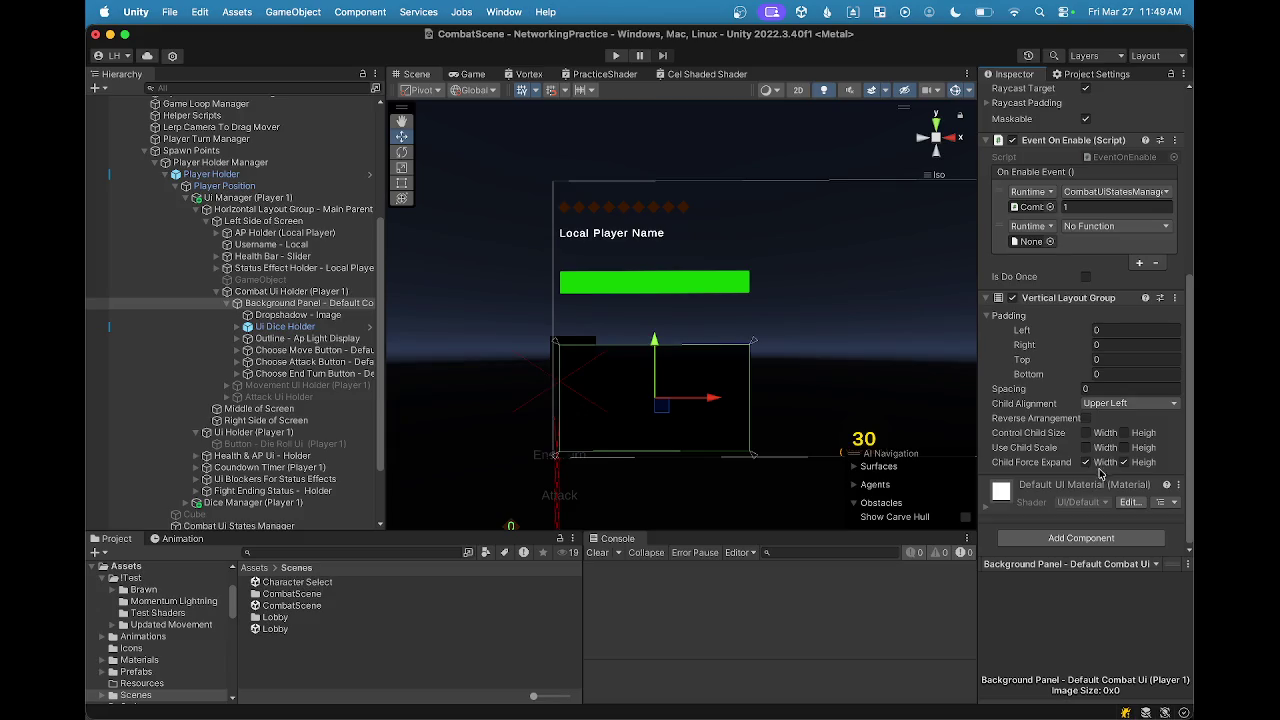
# Step: Enable the Vertical Layout Group's Control Child Size for both width and height
pyautogui.click(1086, 433)
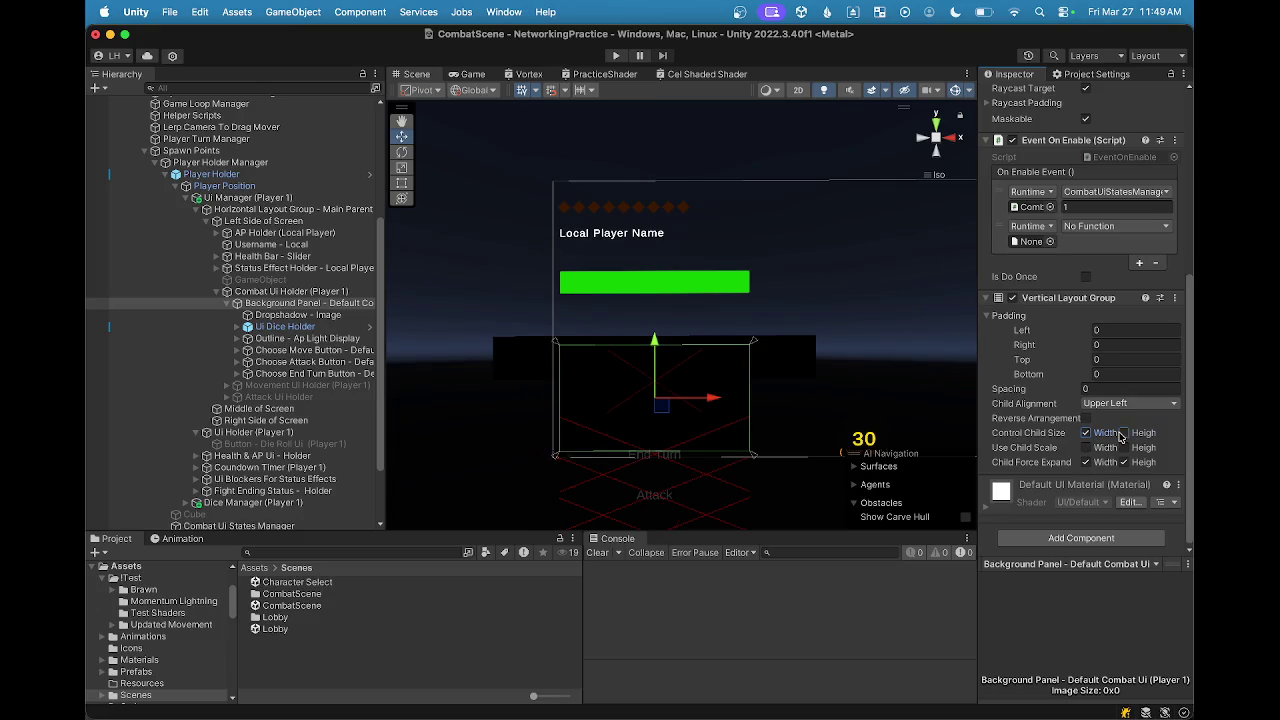
pyautogui.click(1124, 433)
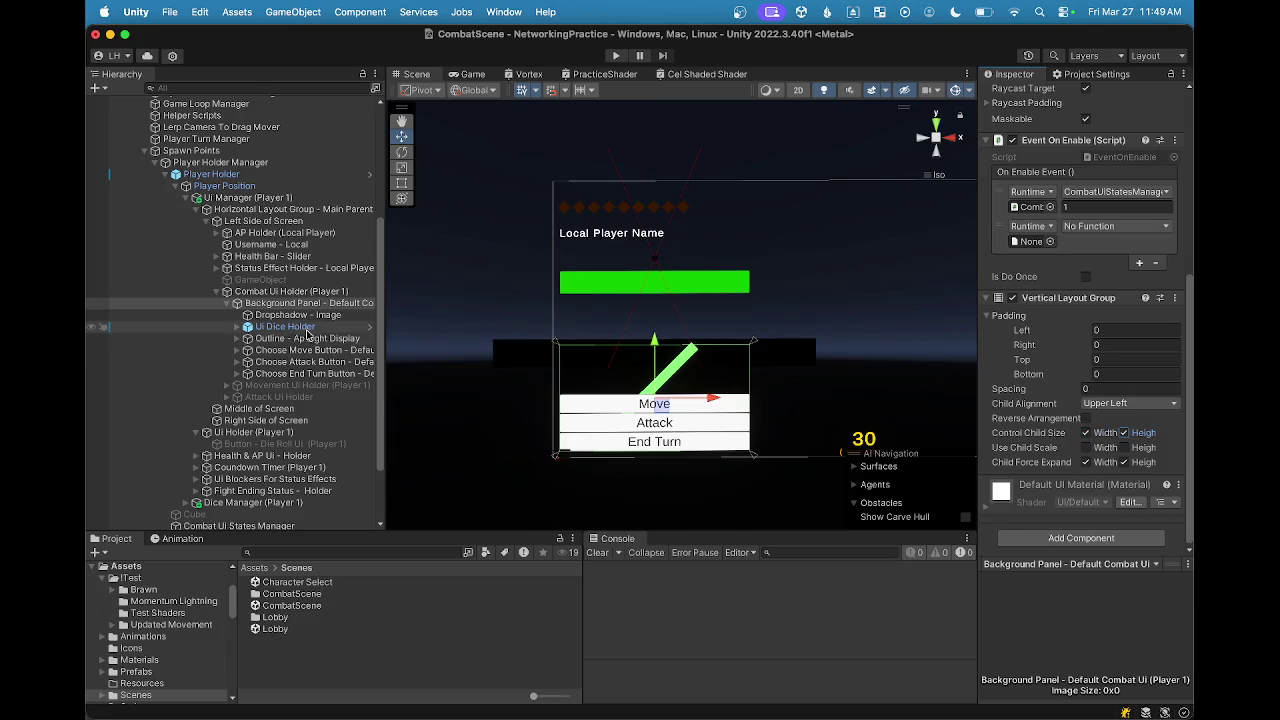
pyautogui.scroll(1, 295, 320)
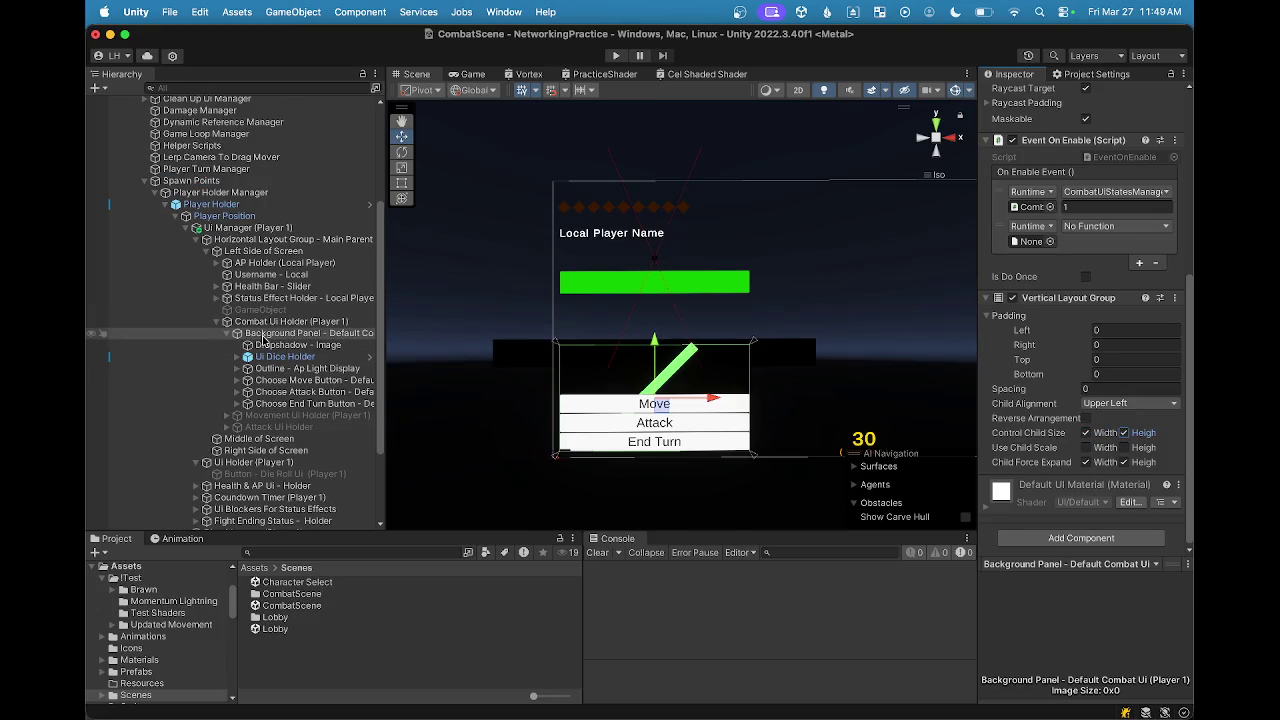
# Step: Check the Combat Ui Holder, Background Panel and Dropshadow - Image layouts in the Hierarchy
pyautogui.click(275, 323)
pyautogui.click(274, 334)
pyautogui.click(270, 345)
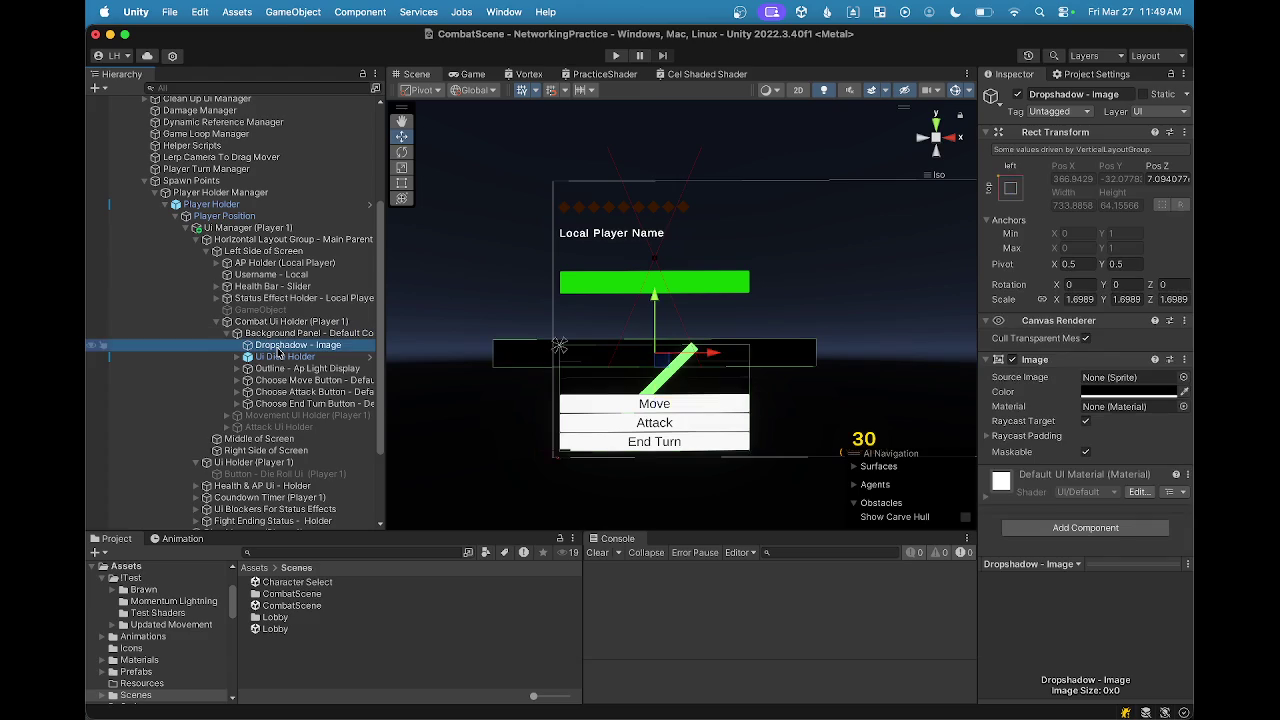
pyautogui.click(262, 333)
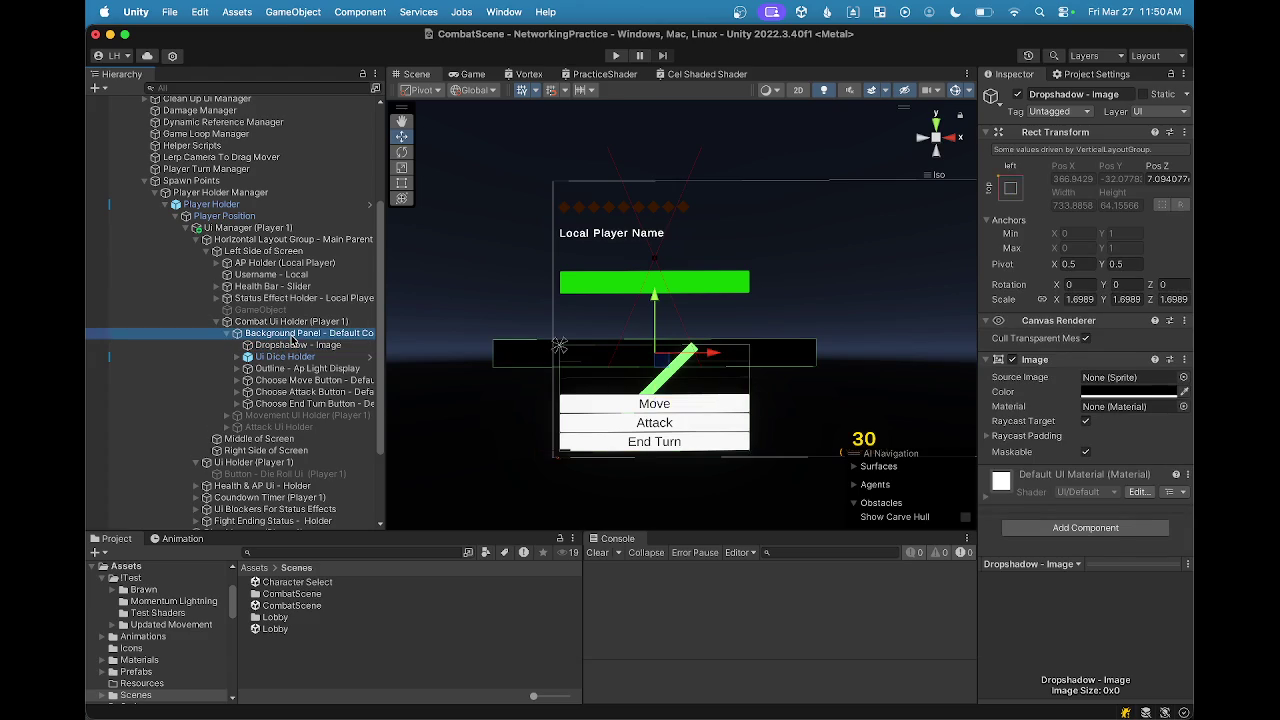
pyautogui.scroll(-5, 1066, 462)
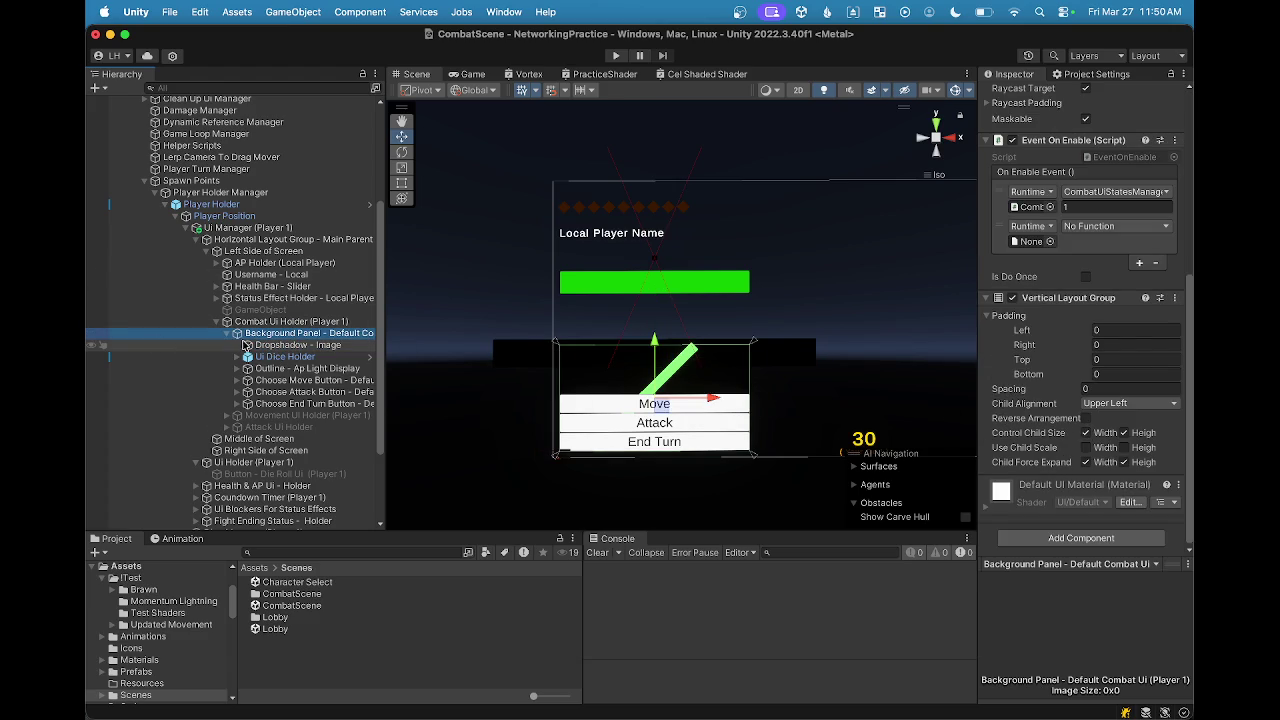
pyautogui.click(290, 347)
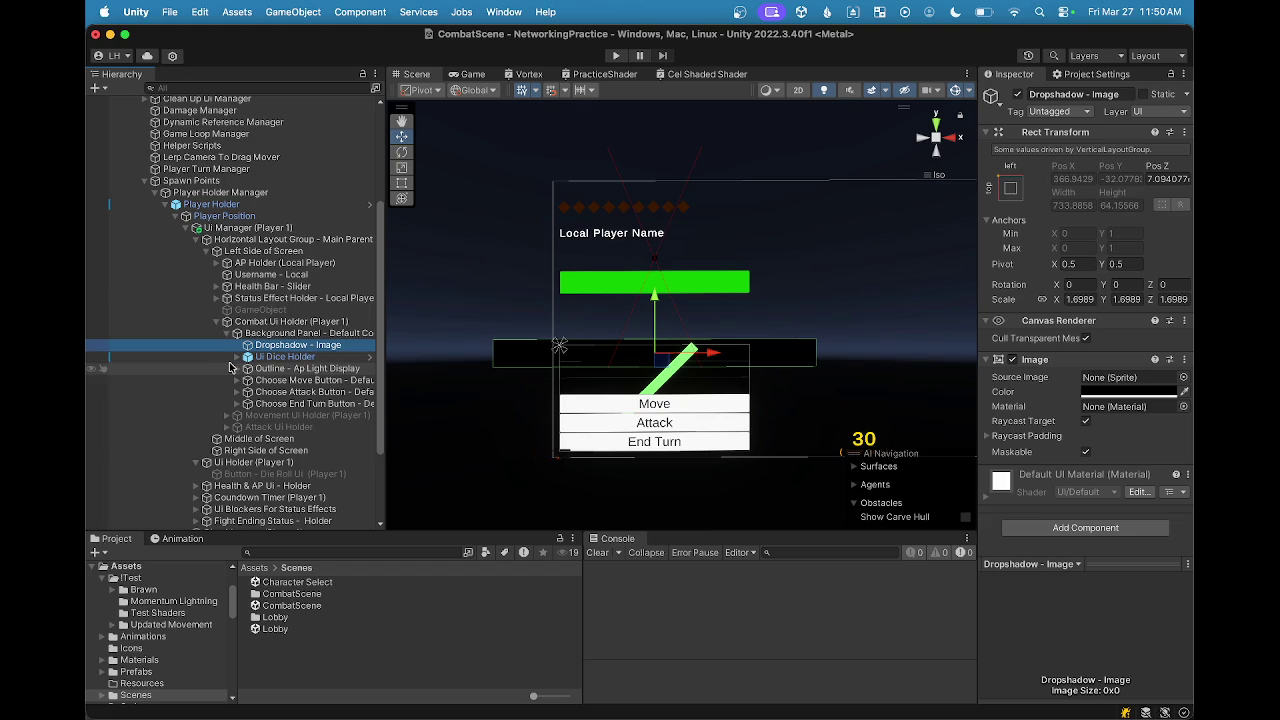
pyautogui.click(286, 334)
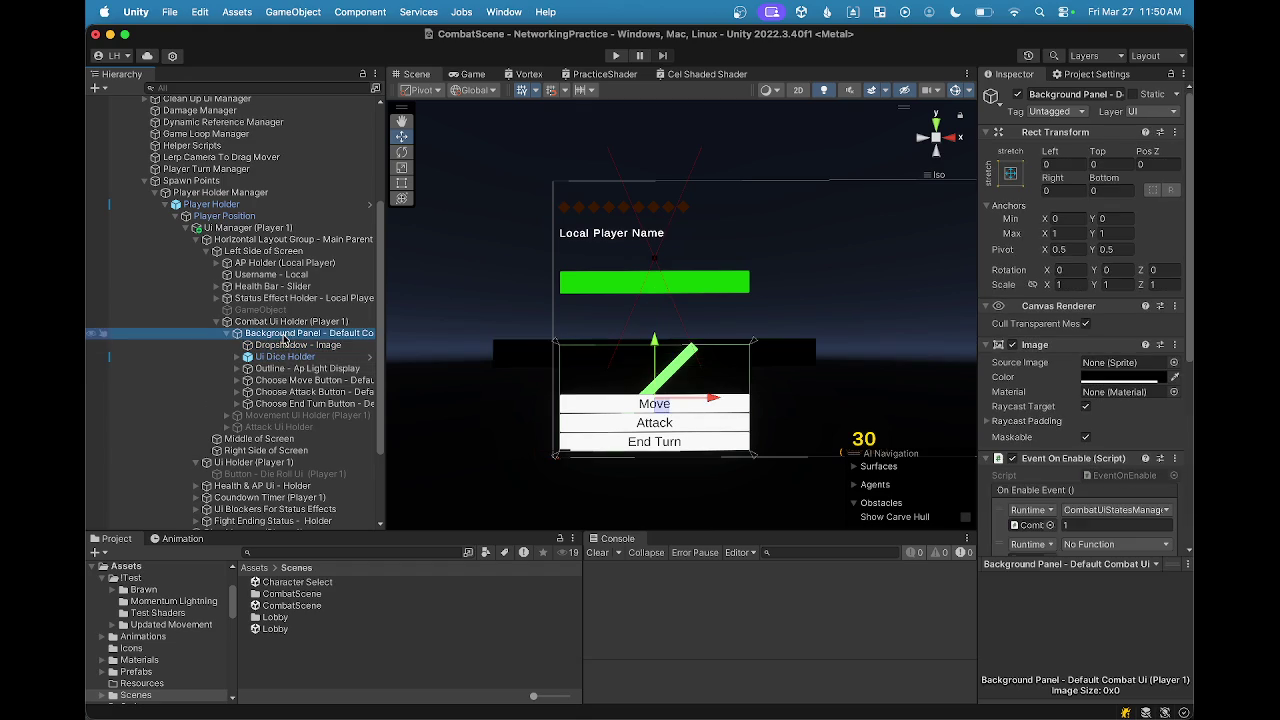
pyautogui.click(288, 345)
pyautogui.click(288, 357)
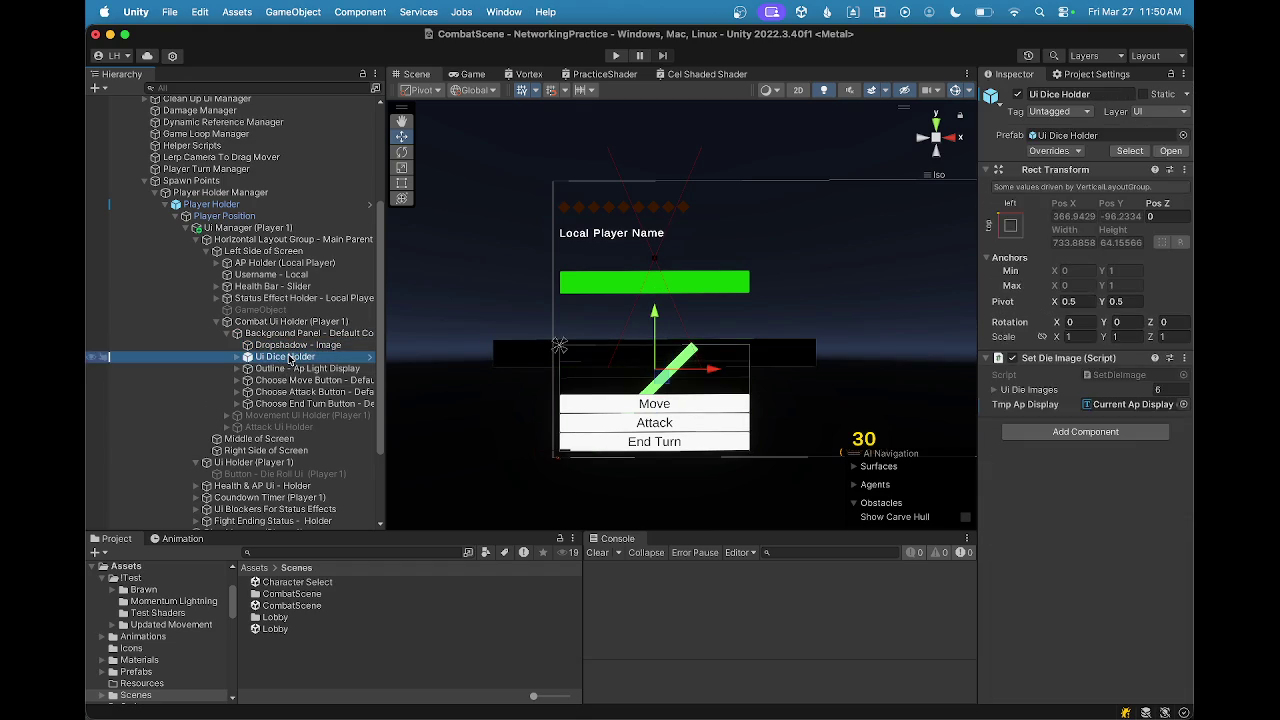
pyautogui.click(287, 345)
pyautogui.click(298, 334)
pyautogui.click(290, 345)
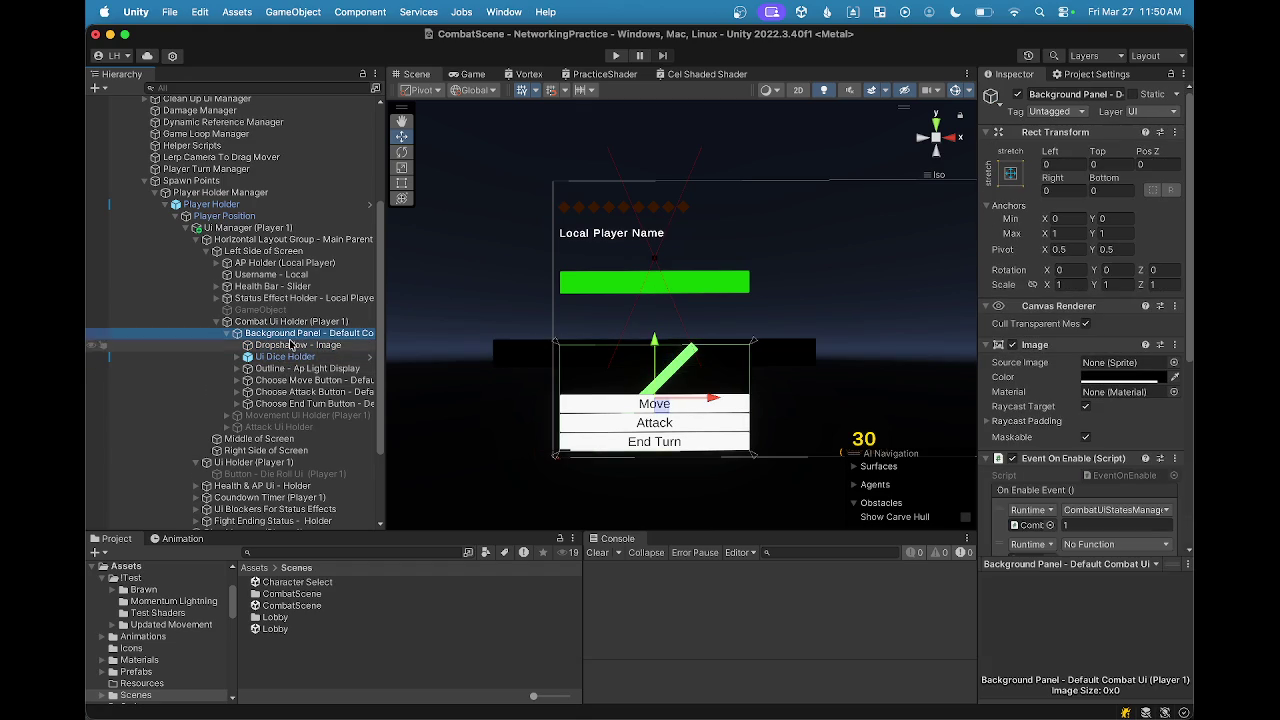
pyautogui.click(286, 322)
pyautogui.click(288, 333)
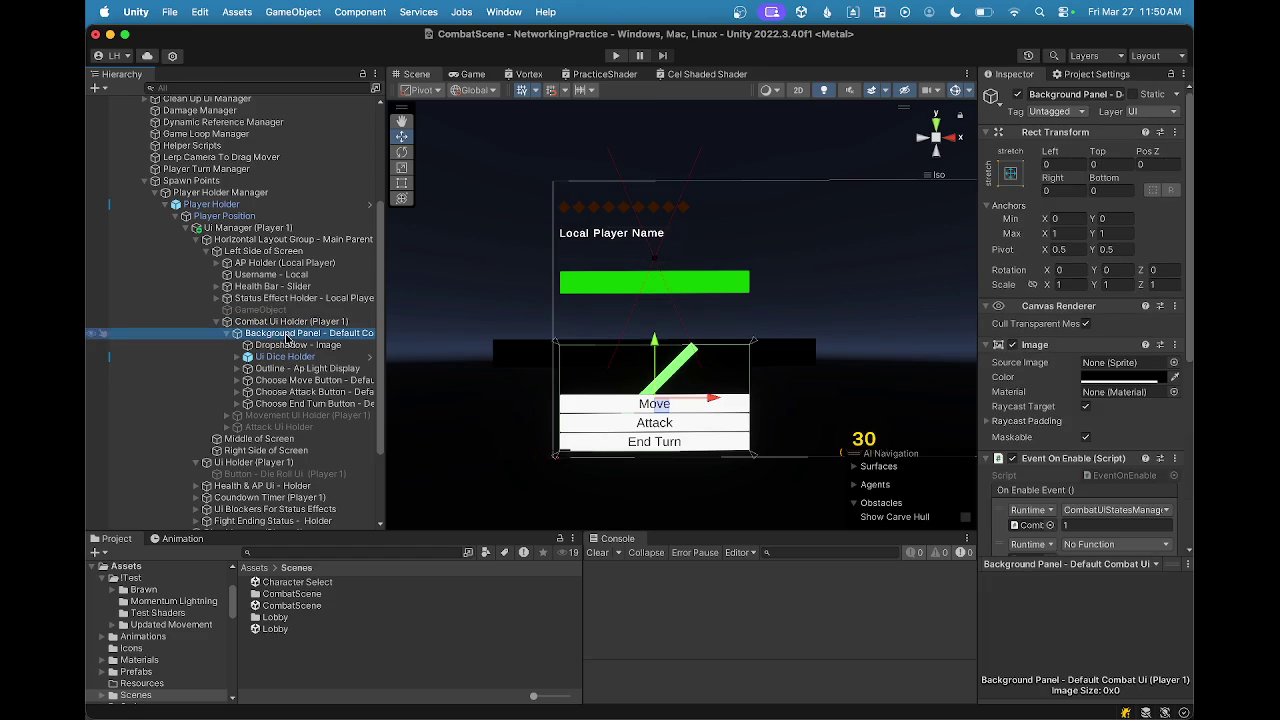
pyautogui.click(302, 322)
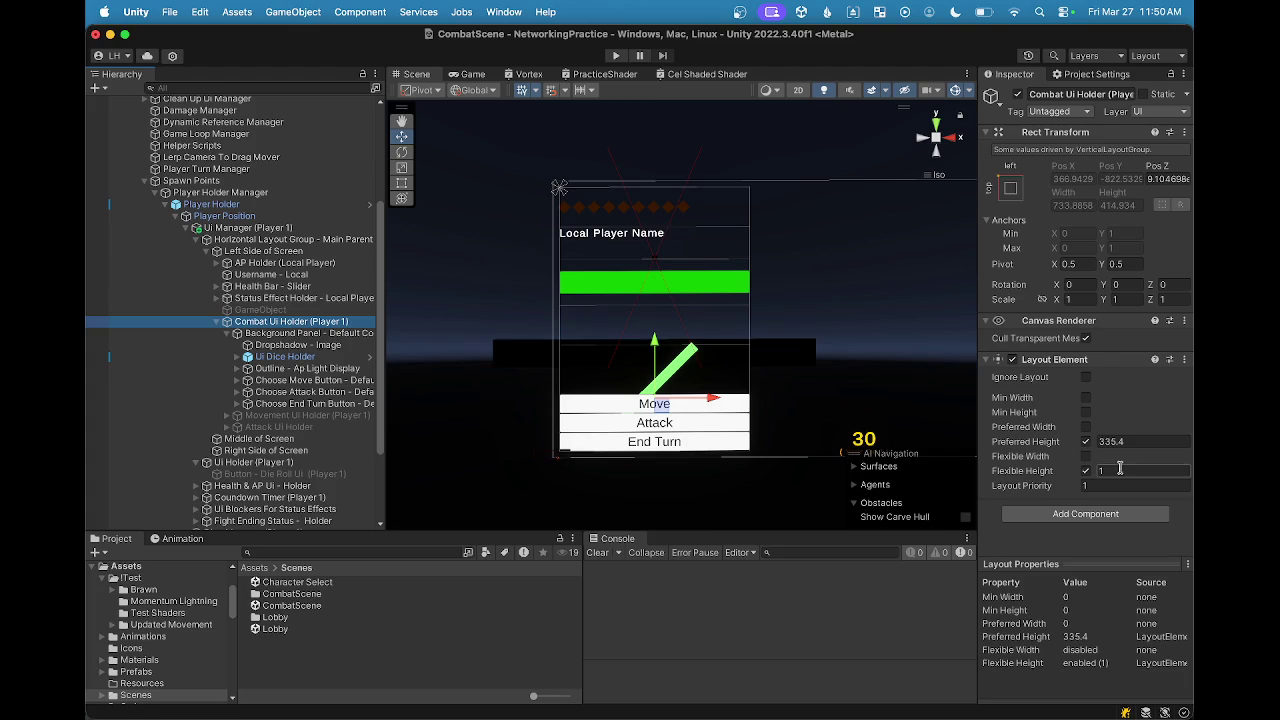
# Step: Set the Combat Ui Holder's Layout Element preferred height to 750
pyautogui.moveTo(1098, 441)
pyautogui.mouseDown()
pyautogui.moveTo(1192, 449)
pyautogui.moveTo(1188, 466)
pyautogui.moveTo(1105, 452)
pyautogui.mouseUp()
pyautogui.click(1157, 443)
pyautogui.write('750')
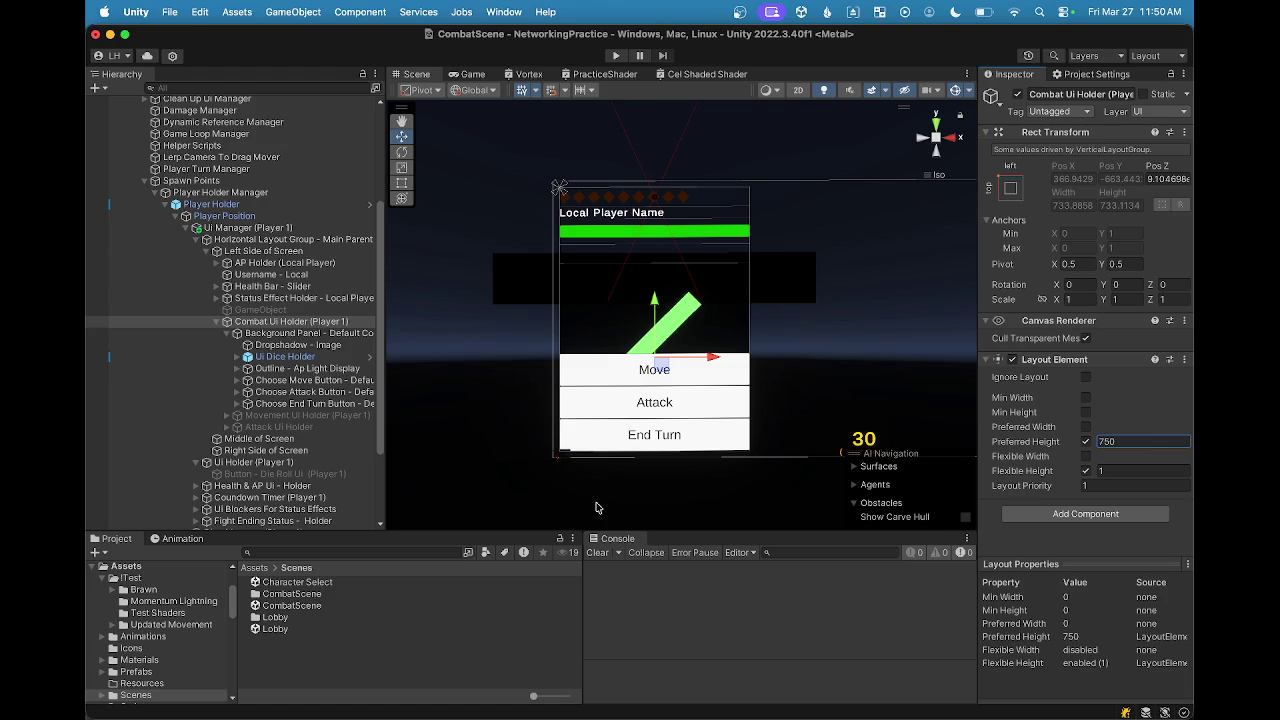
# Step: Review the Background Panel's Vertical Layout Group settings and its Dropshadow child
pyautogui.click(285, 334)
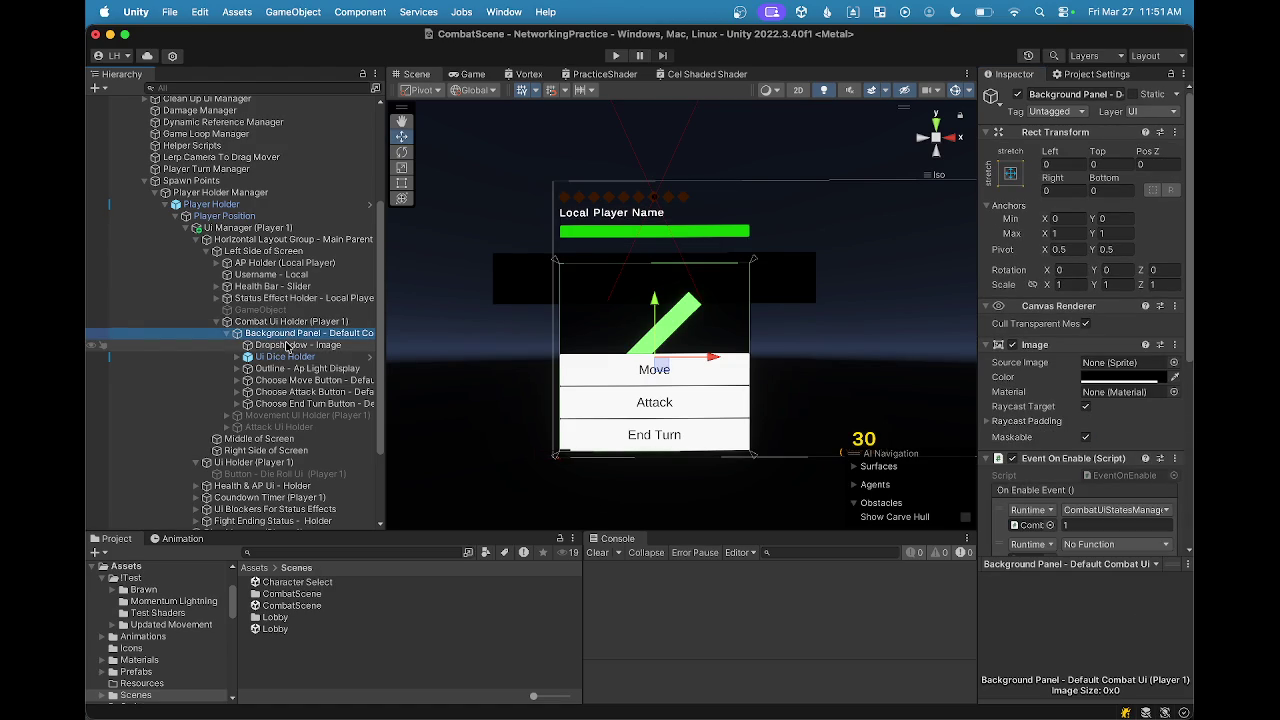
pyautogui.click(292, 345)
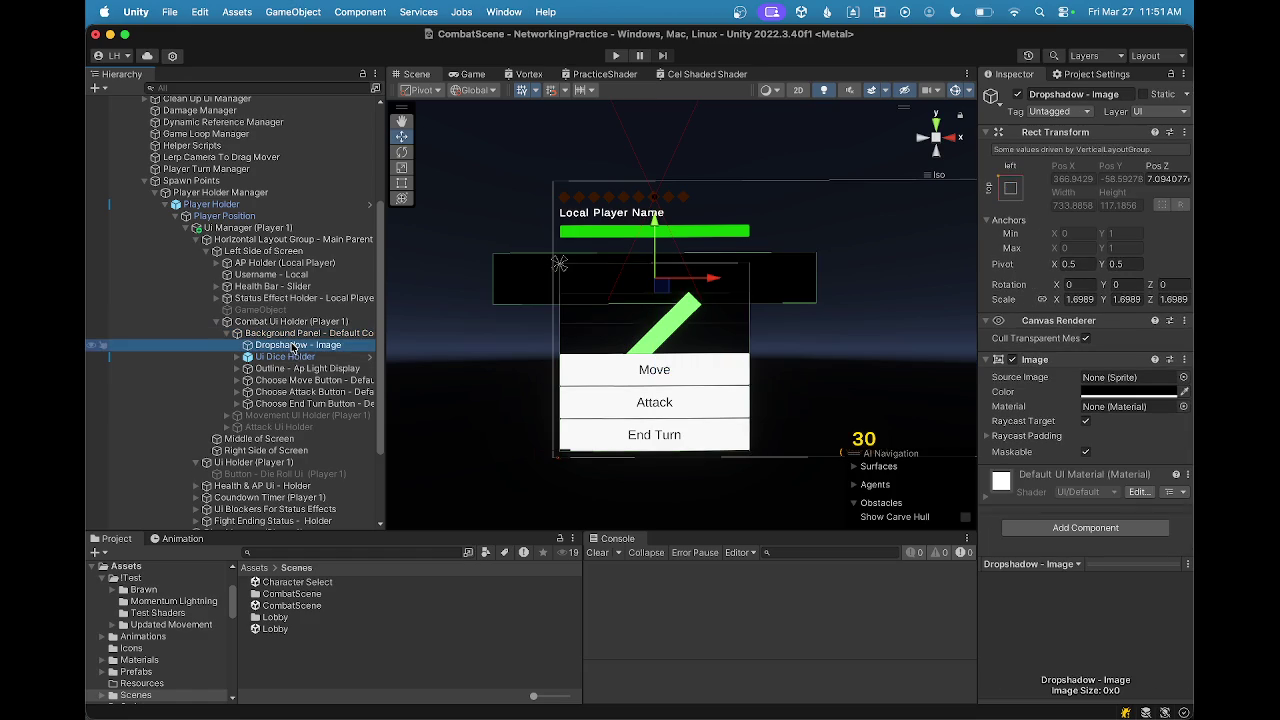
pyautogui.click(303, 336)
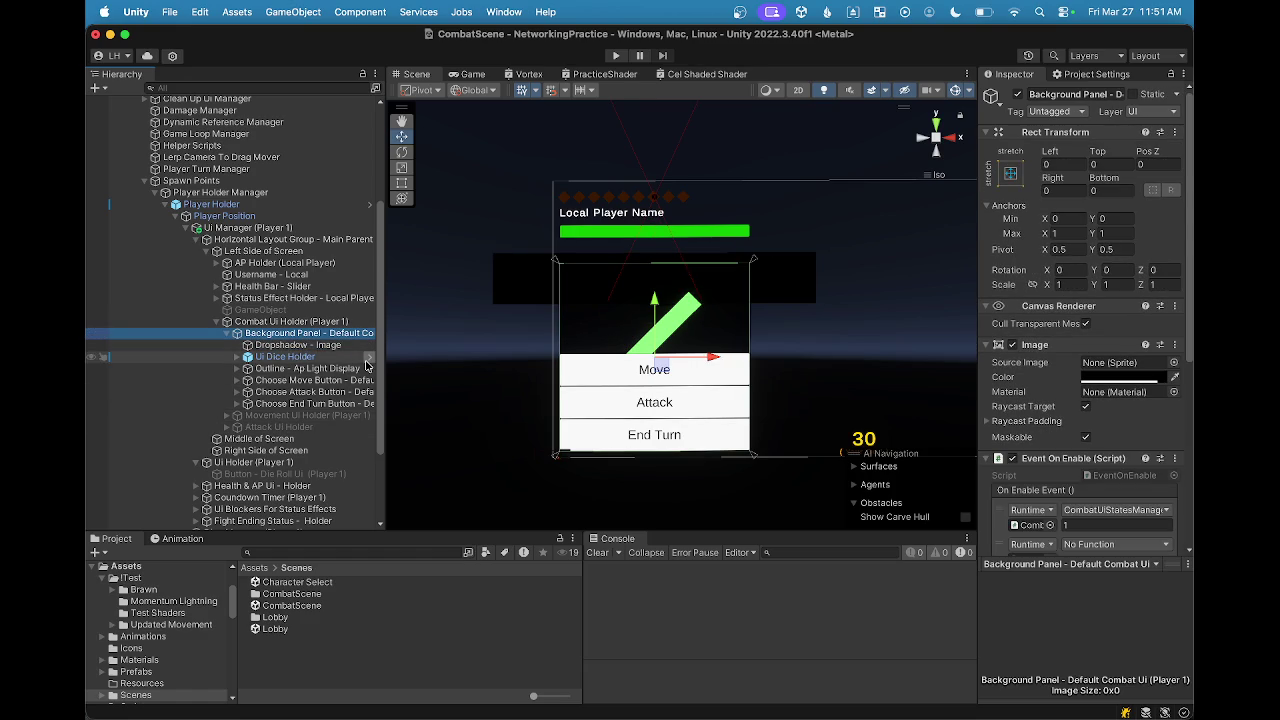
pyautogui.scroll(-5, 1040, 372)
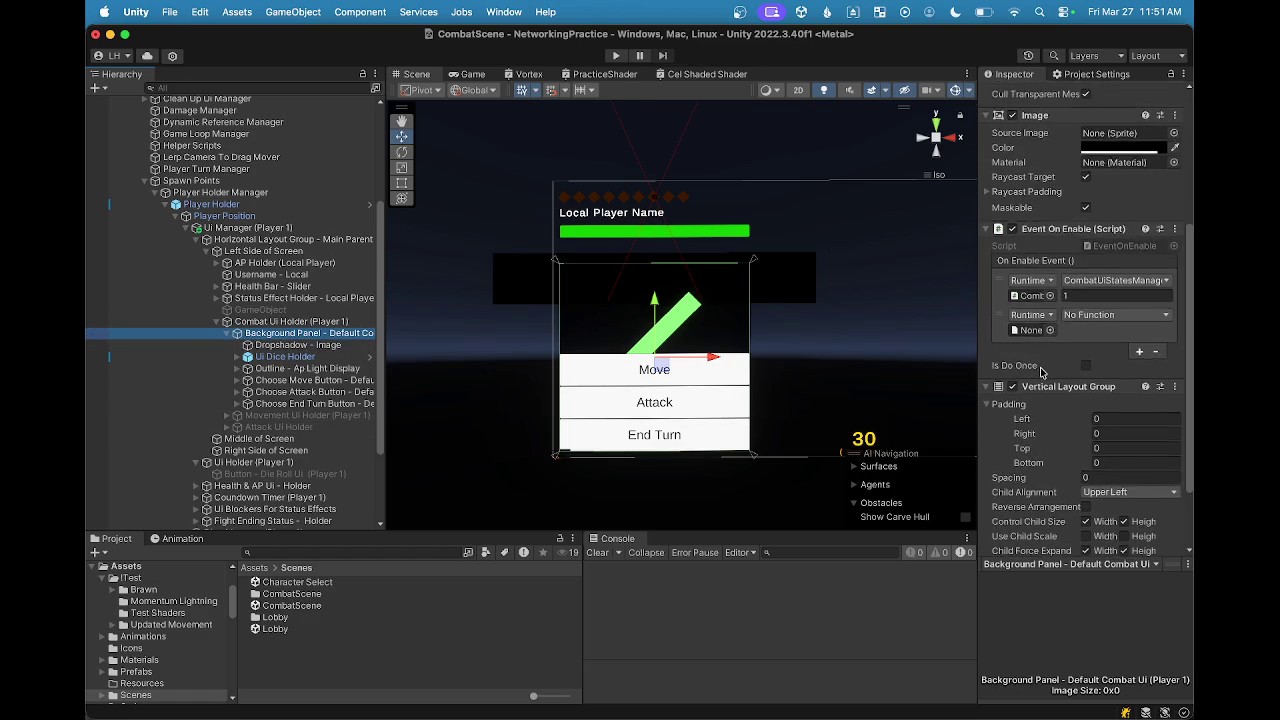
pyautogui.scroll(-1, 1040, 372)
pyautogui.scroll(6, 1037, 352)
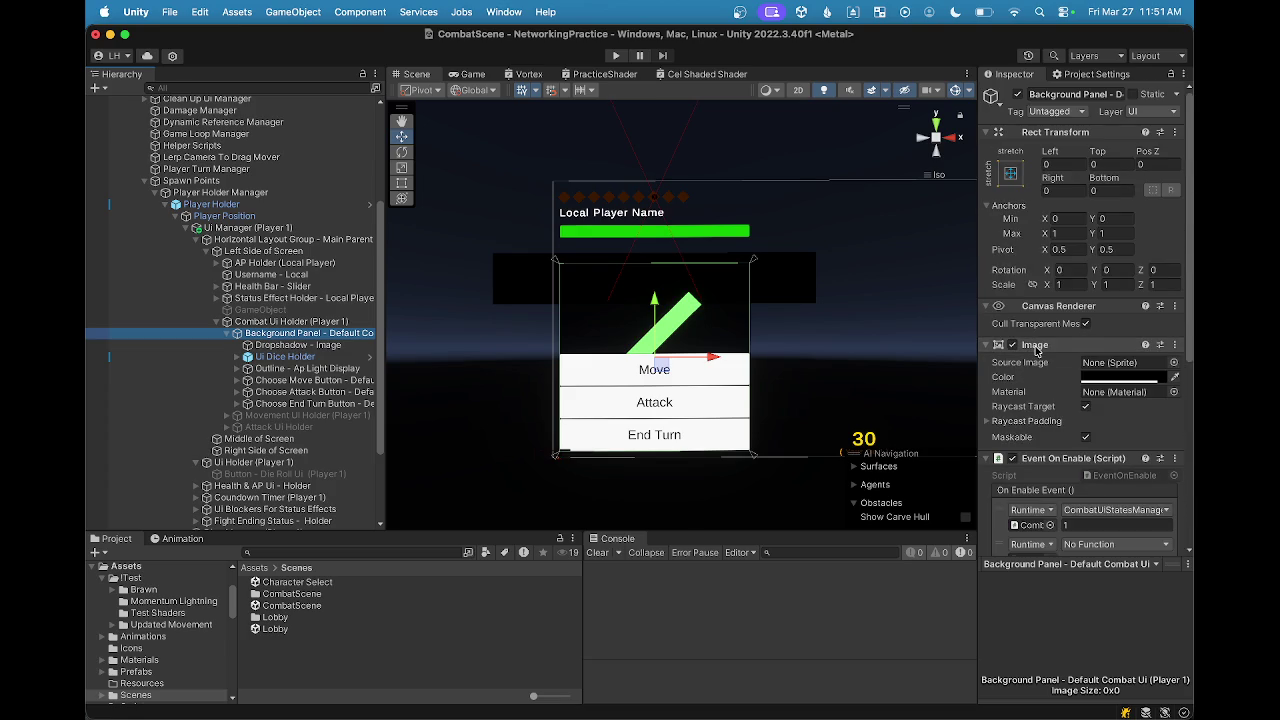
pyautogui.scroll(-7, 1037, 350)
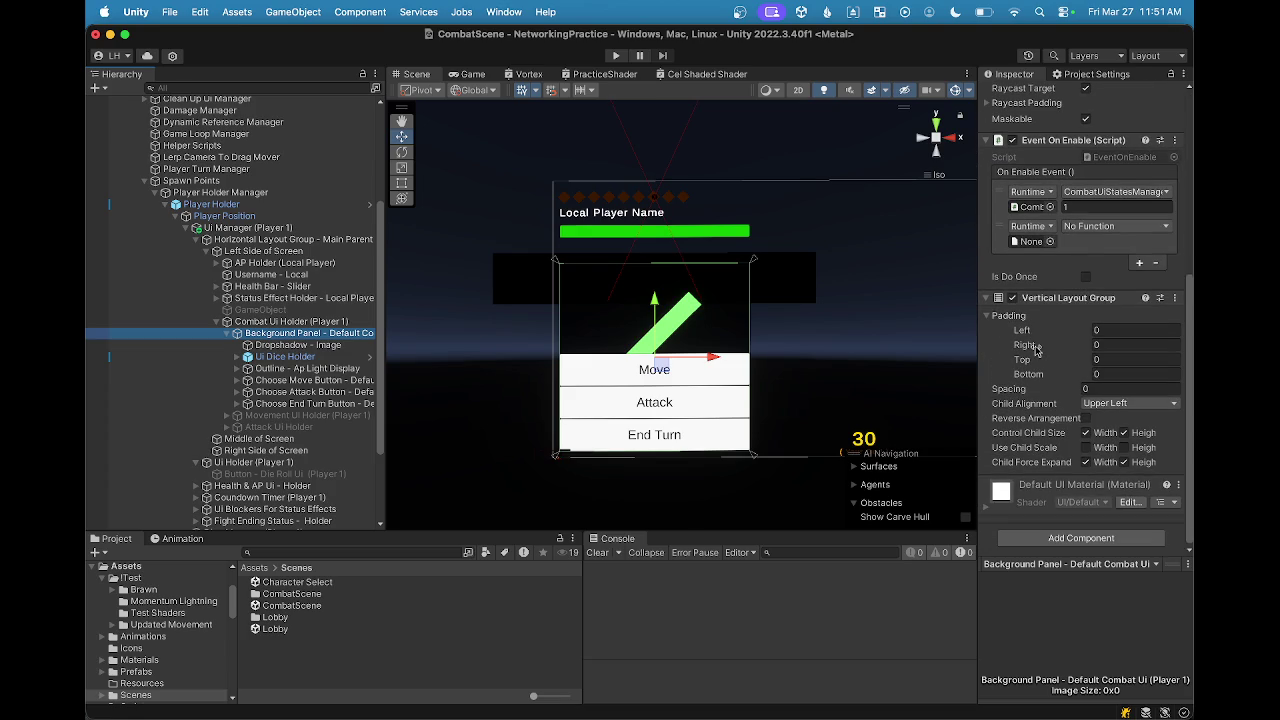
pyautogui.click(278, 345)
pyautogui.click(280, 336)
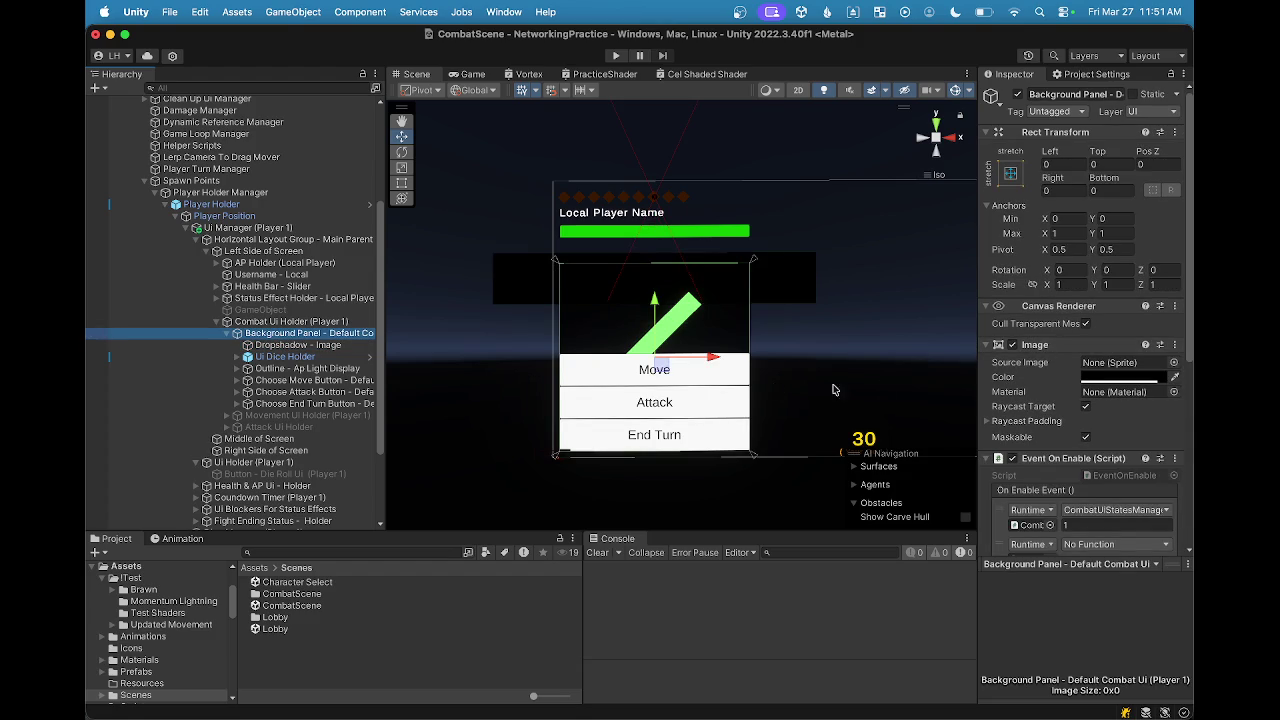
pyautogui.click(315, 345)
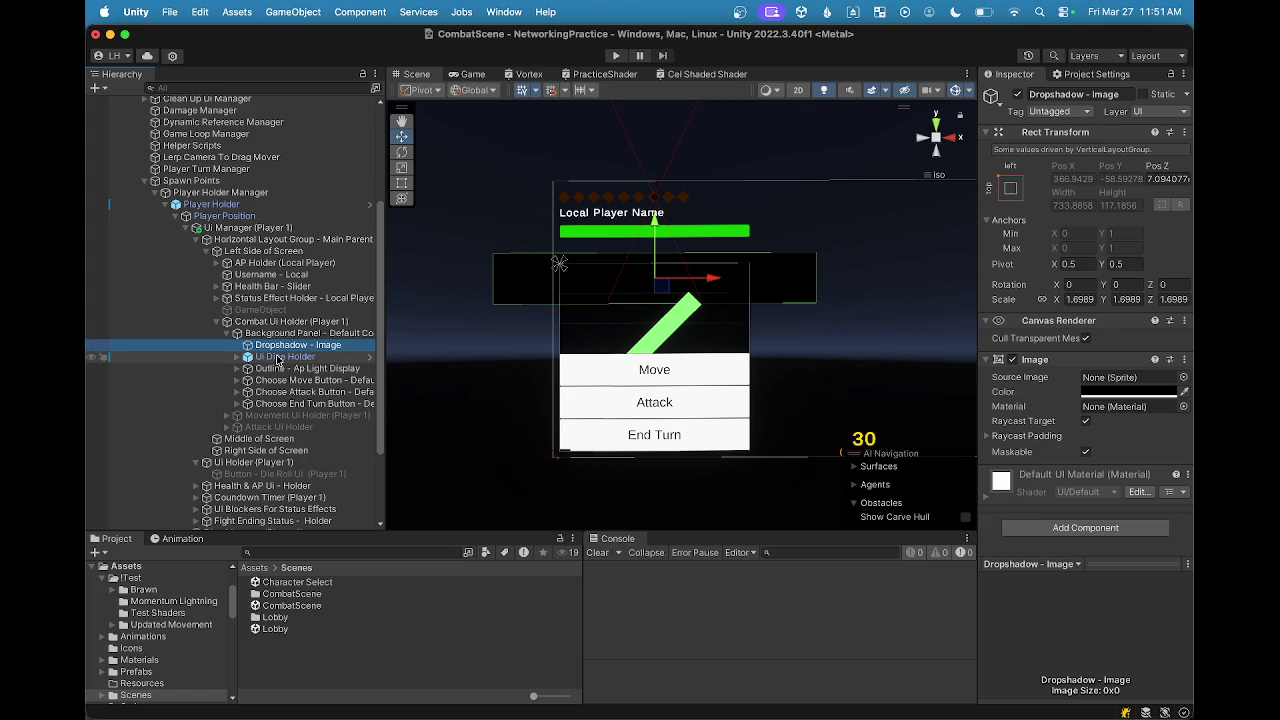
pyautogui.click(278, 359)
pyautogui.click(237, 357)
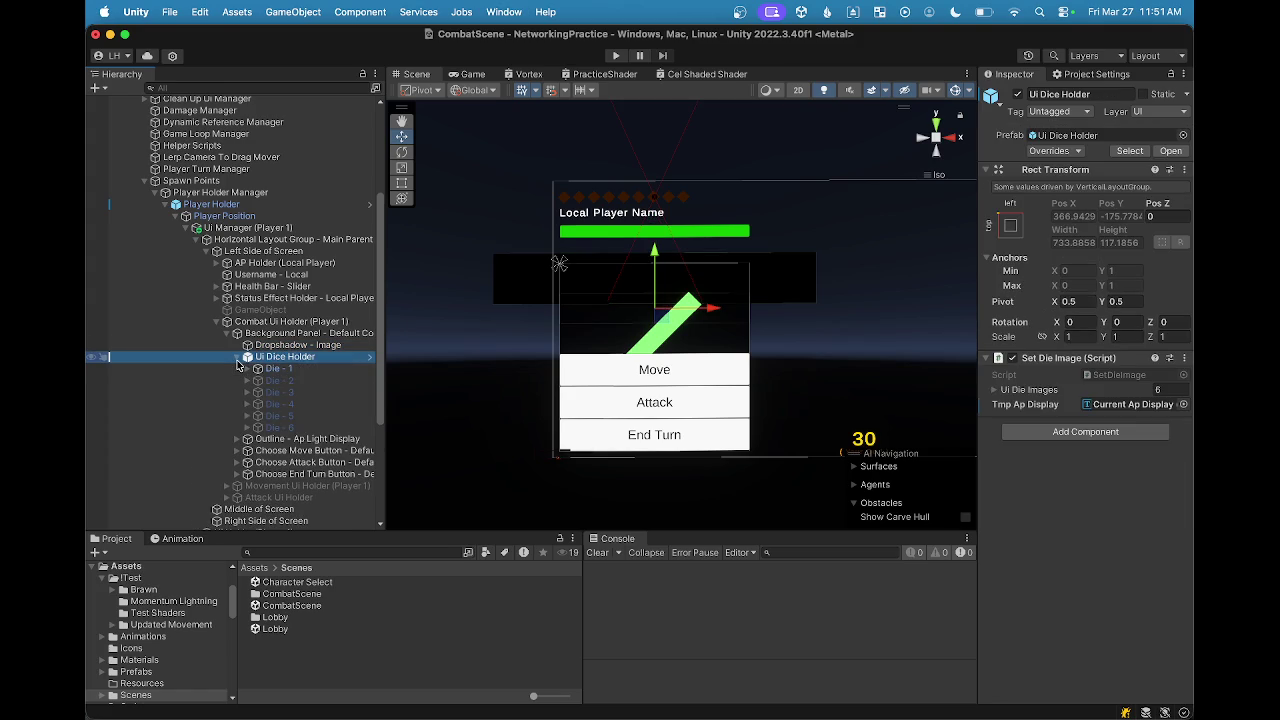
pyautogui.click(237, 357)
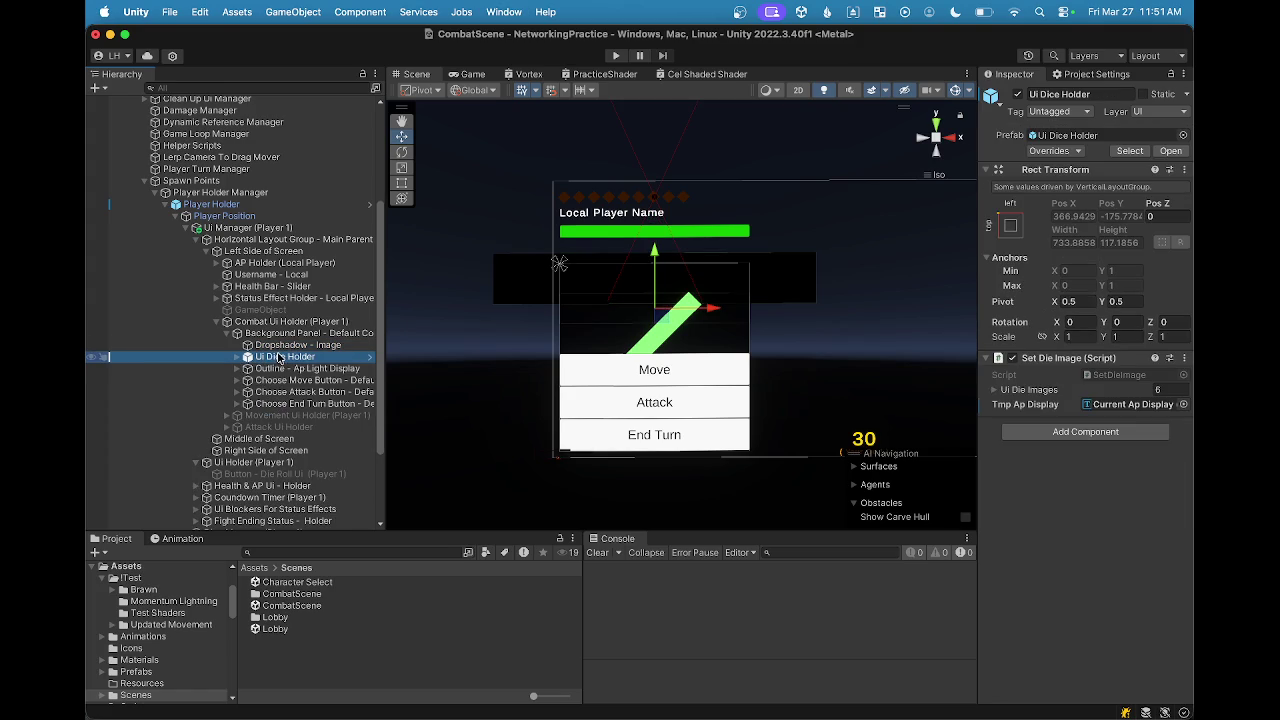
pyautogui.doubleClick(282, 357)
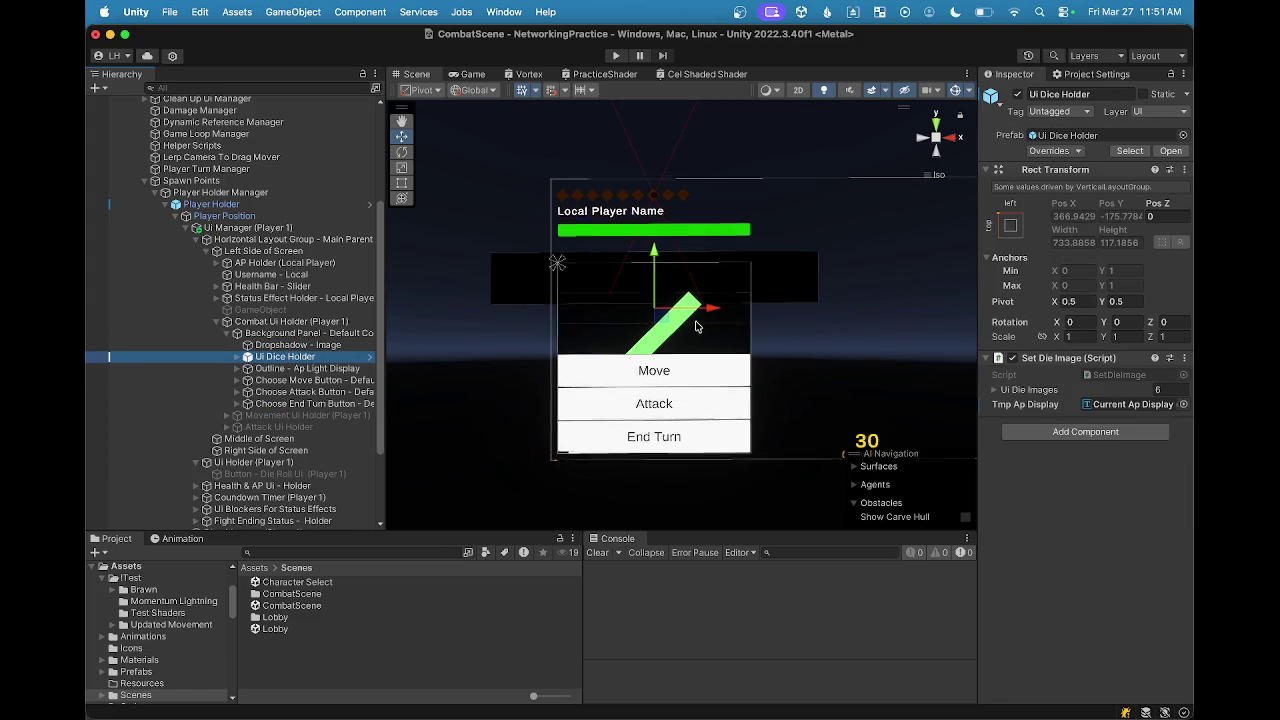
pyautogui.click(274, 371)
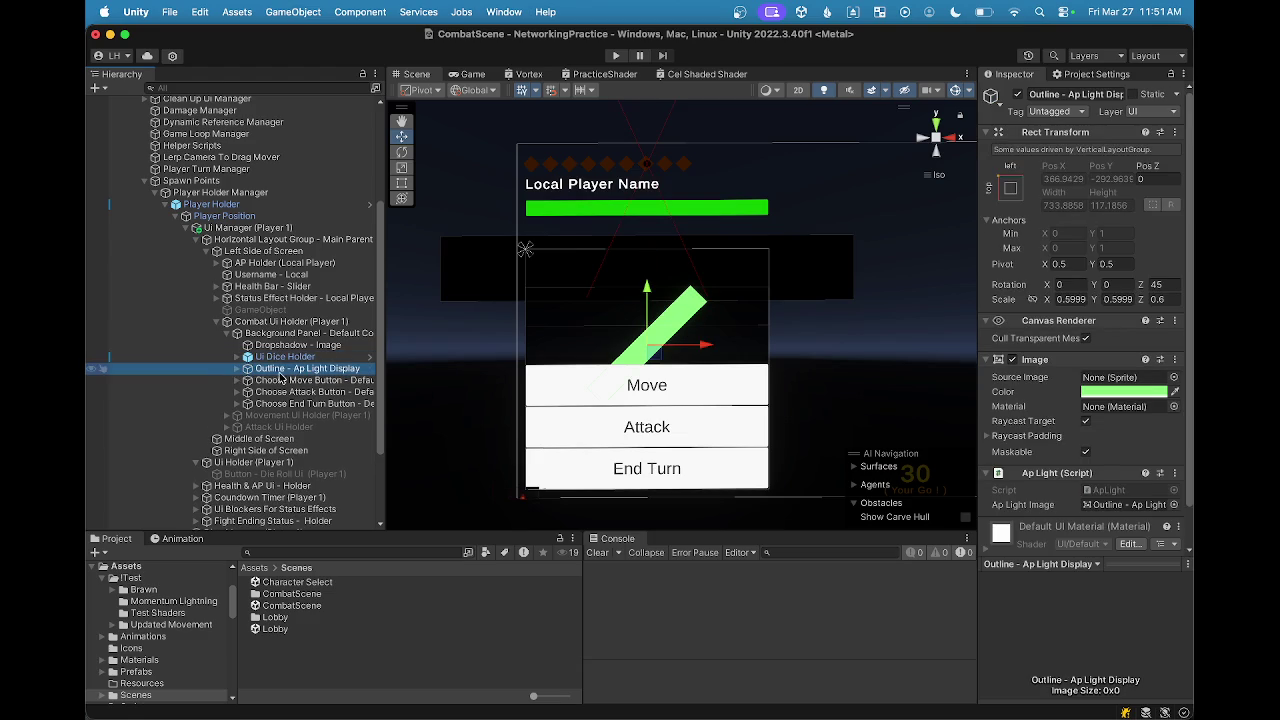
pyautogui.click(237, 372)
pyautogui.click(279, 380)
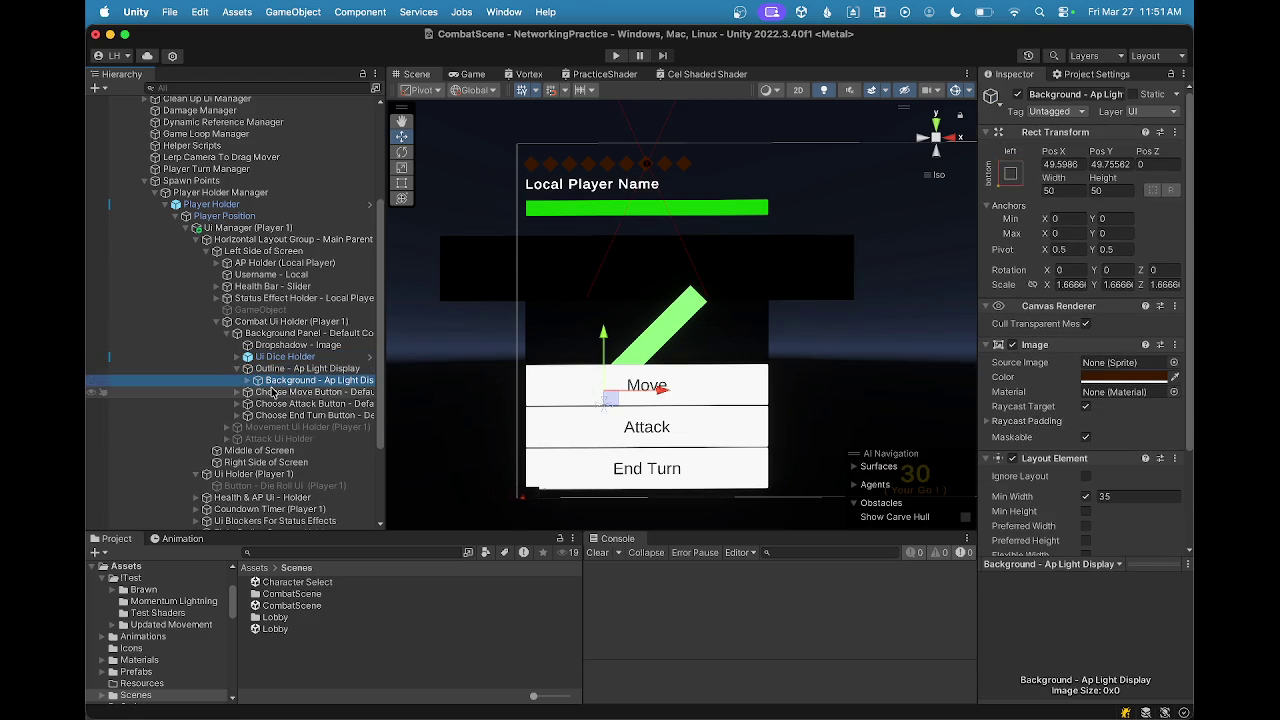
pyautogui.click(276, 394)
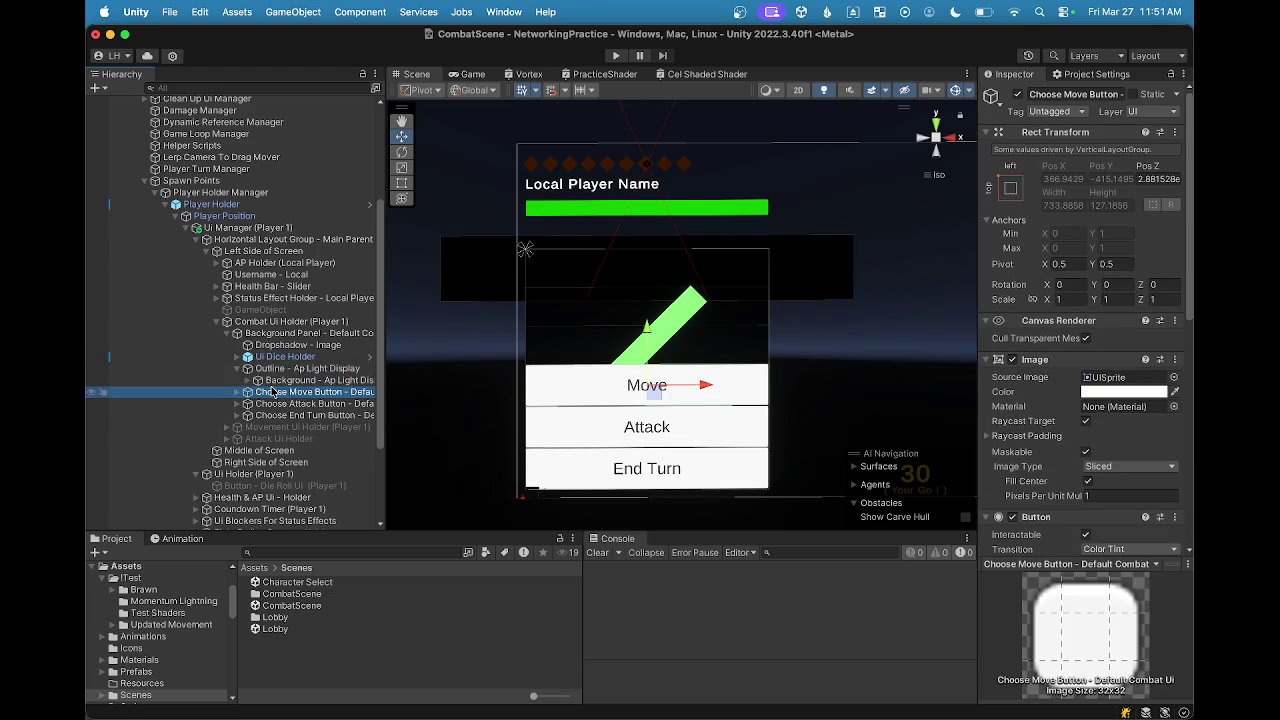
pyautogui.click(287, 334)
pyautogui.scroll(-6, 1130, 428)
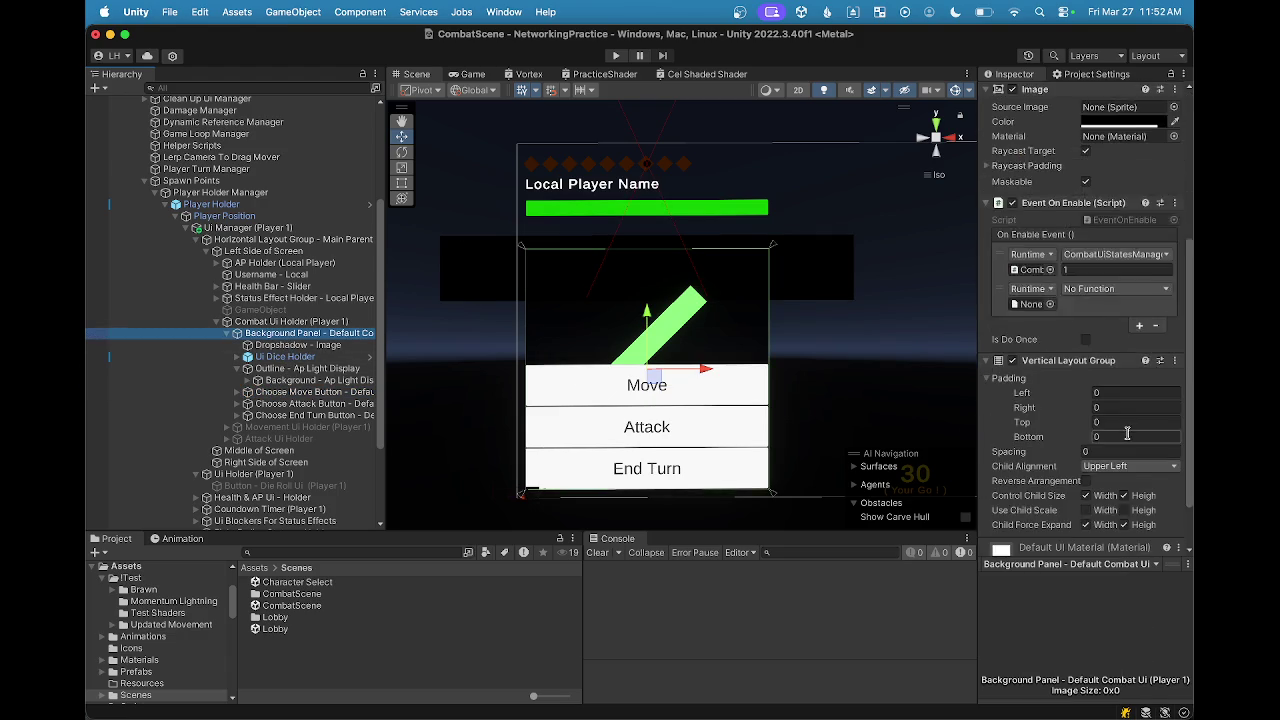
# Step: Give the Background Panel's Vertical Layout Group spacing 10 and Middle Center child alignment
pyautogui.click(1118, 405)
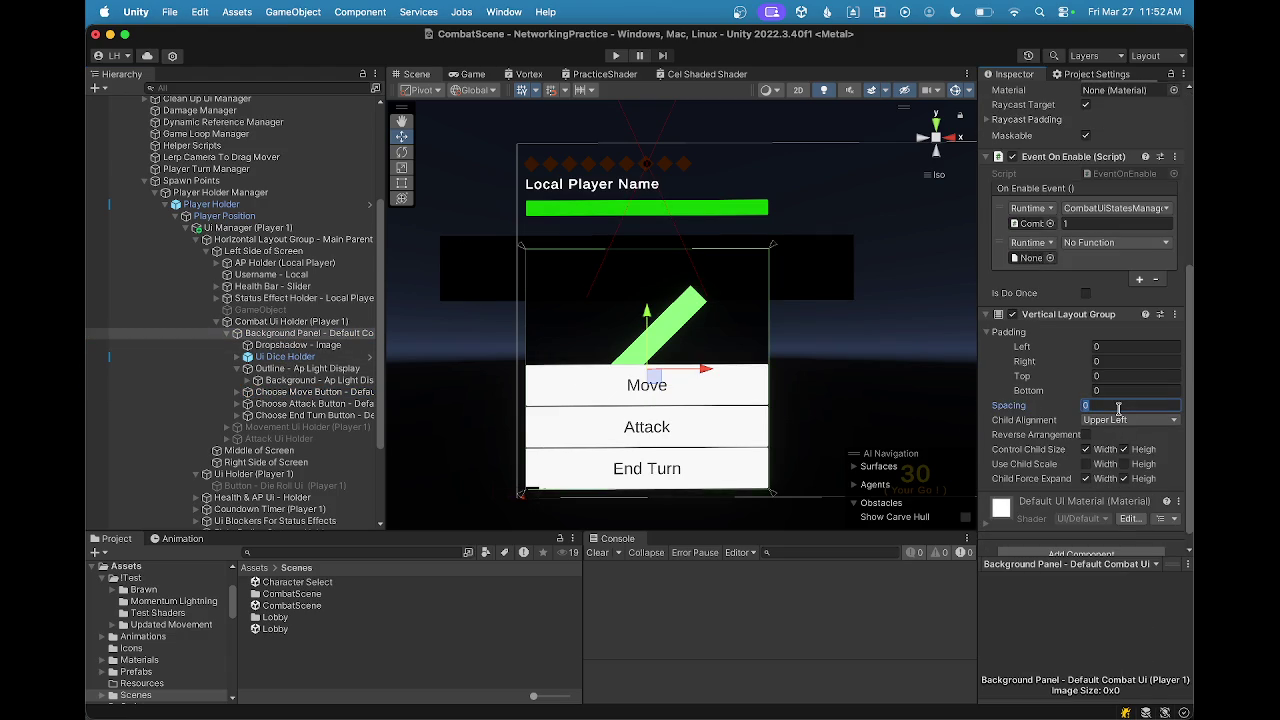
pyautogui.write('10')
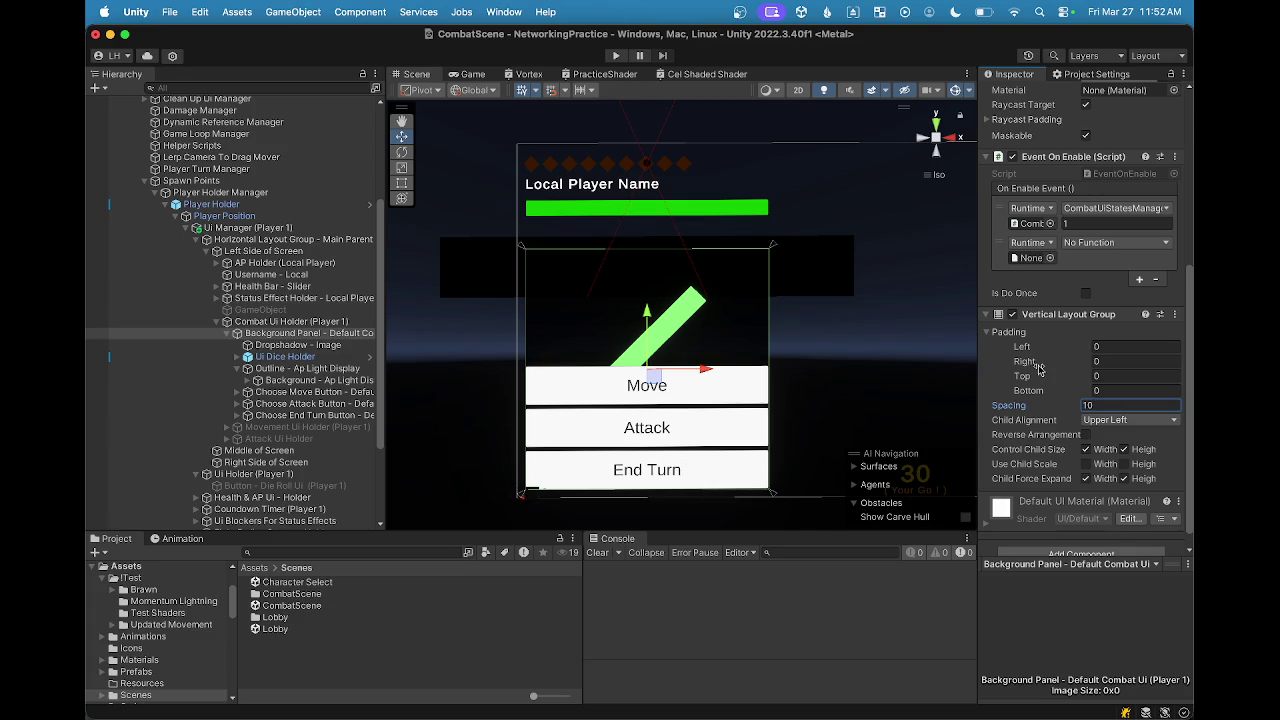
pyautogui.scroll(-1, 1110, 376)
pyautogui.click(1116, 404)
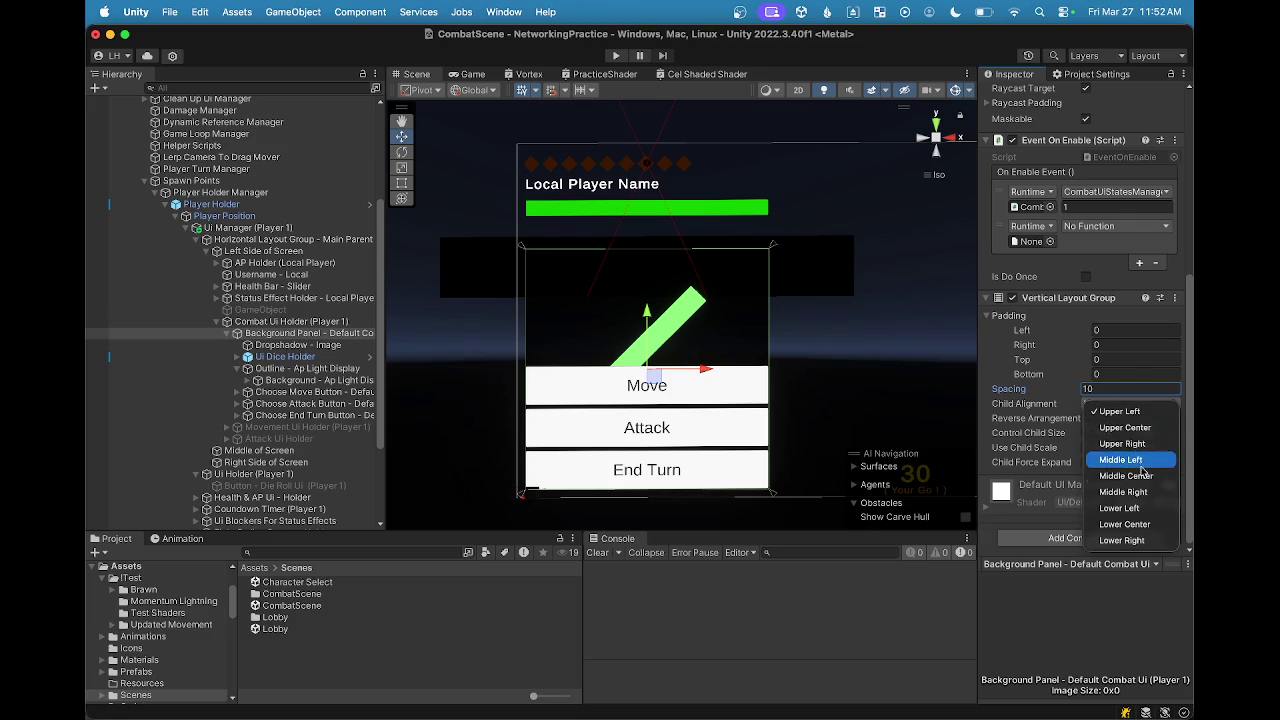
pyautogui.click(1126, 475)
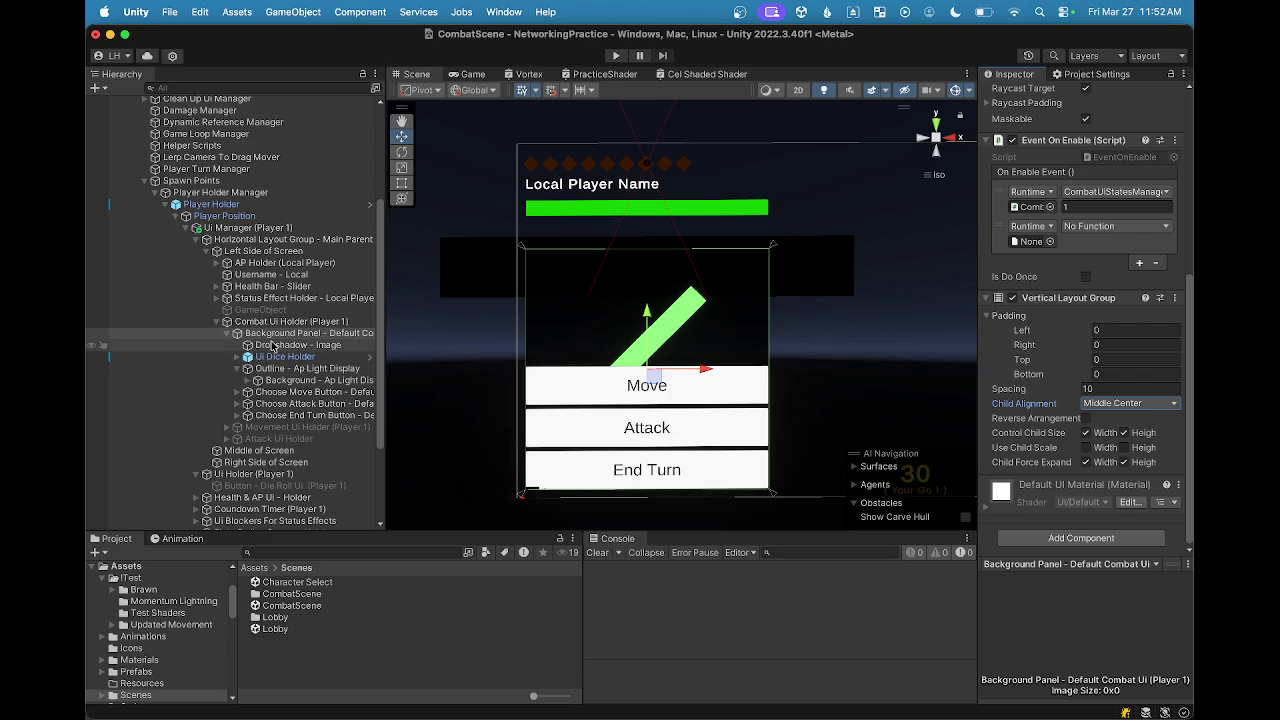
pyautogui.scroll(-2, 660, 232)
pyautogui.scroll(3, 660, 232)
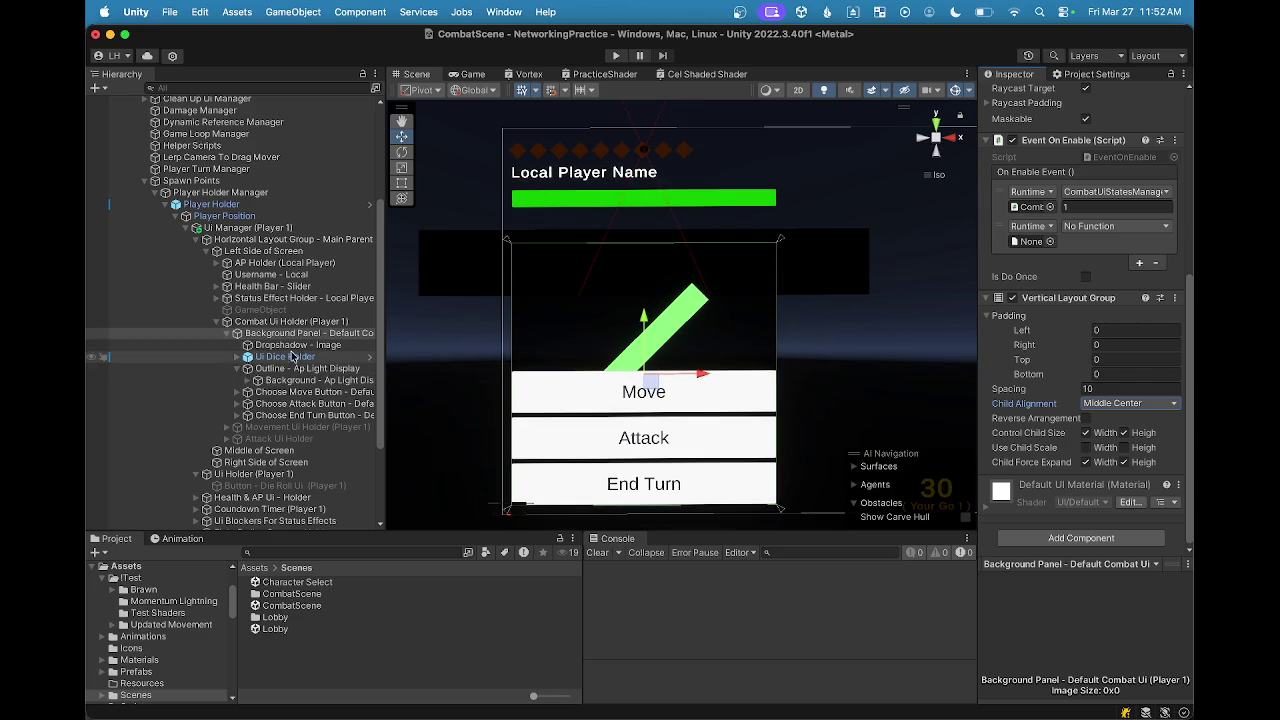
pyautogui.click(257, 345)
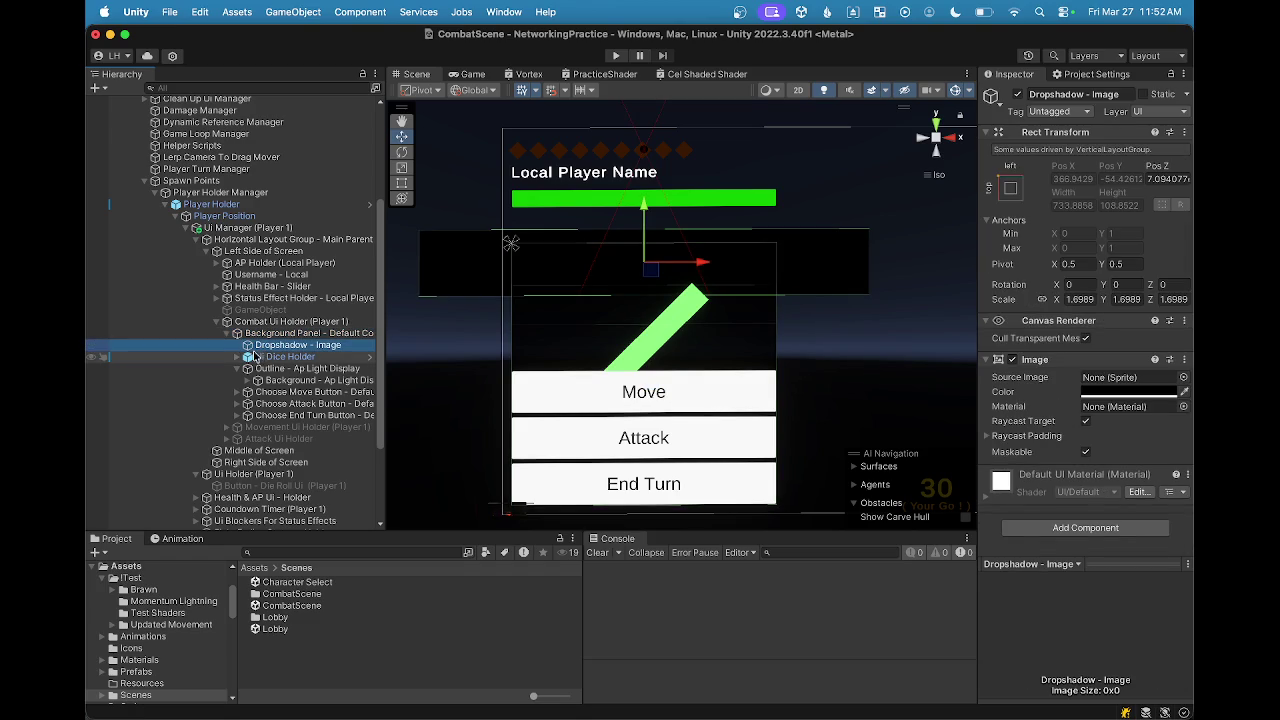
pyautogui.click(240, 357)
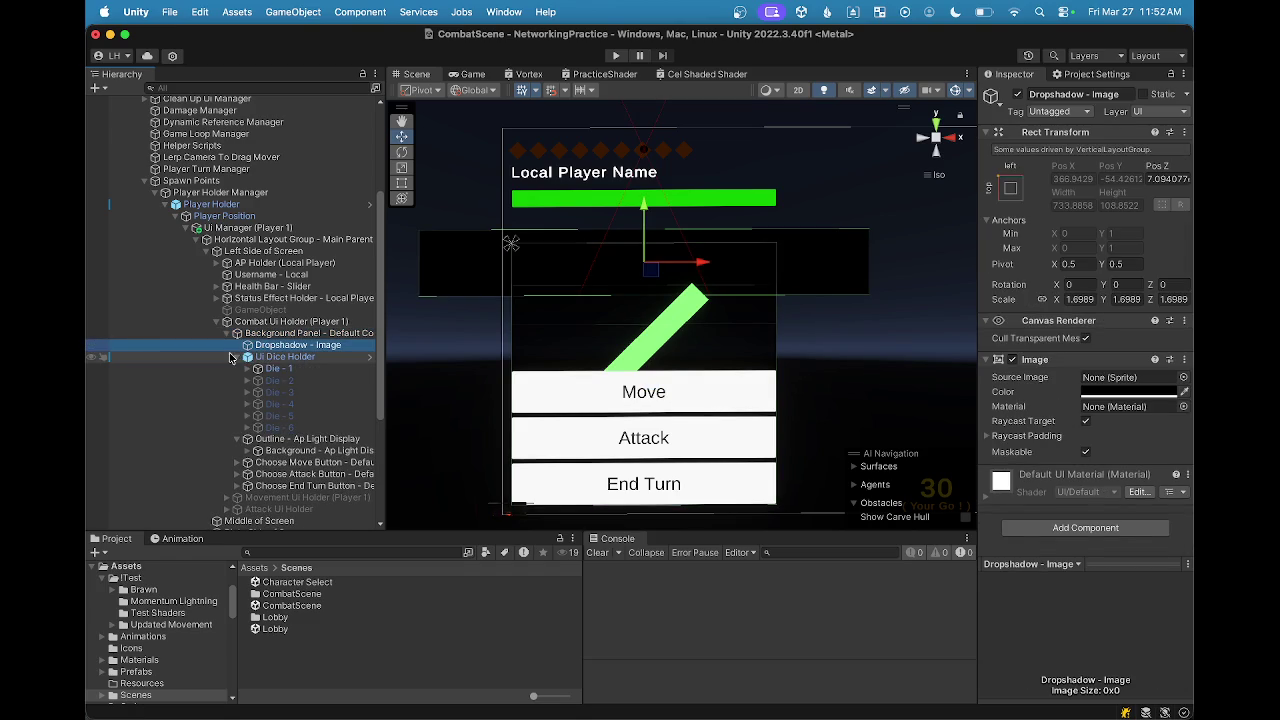
pyautogui.click(238, 357)
pyautogui.click(285, 357)
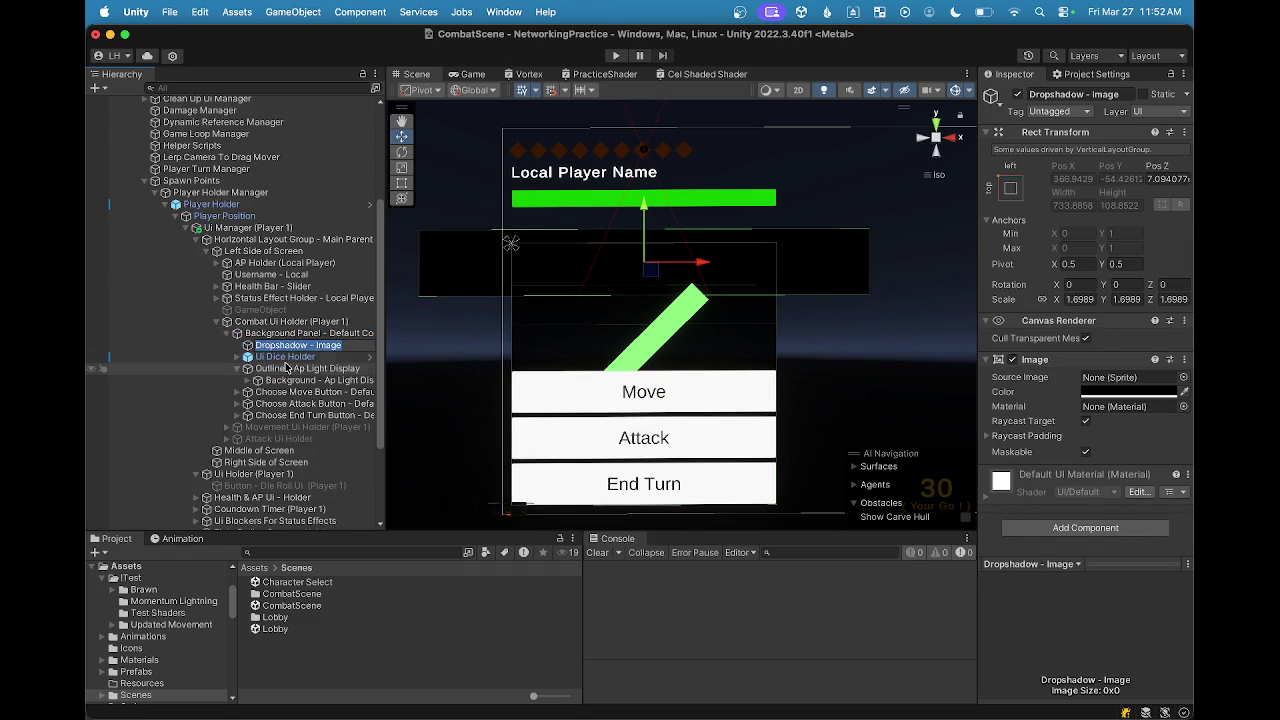
pyautogui.click(293, 346)
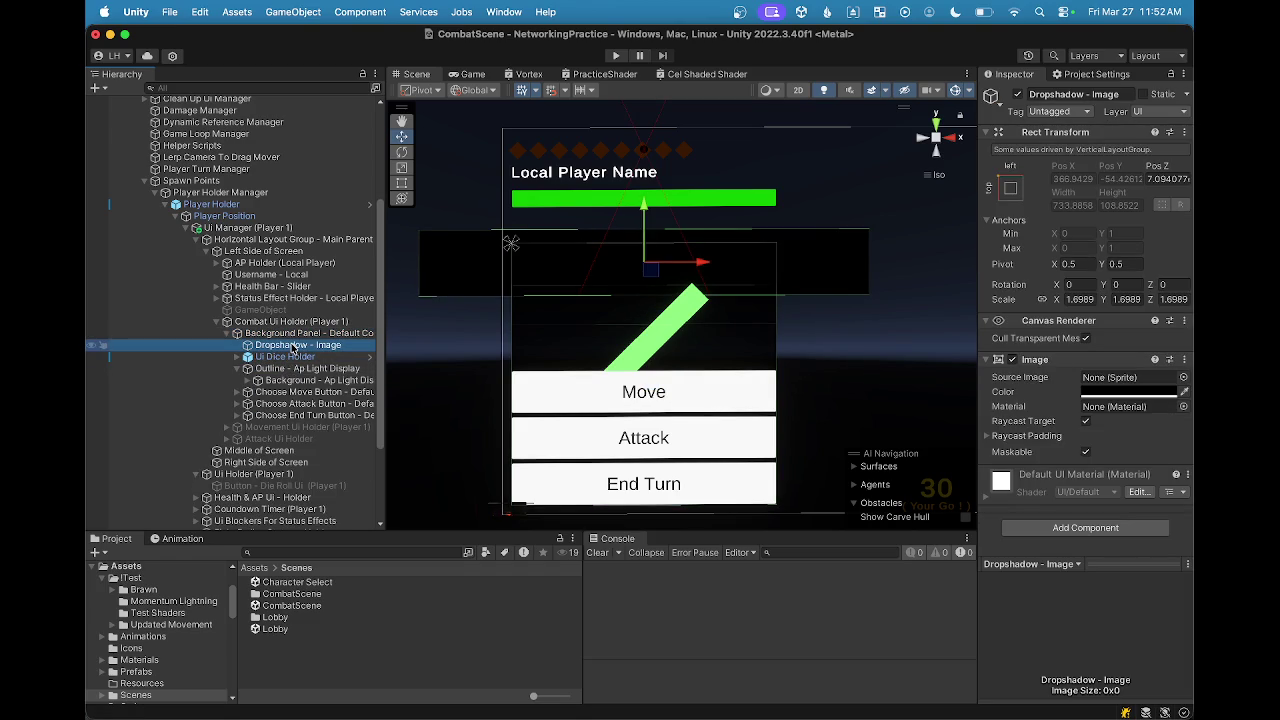
pyautogui.click(284, 357)
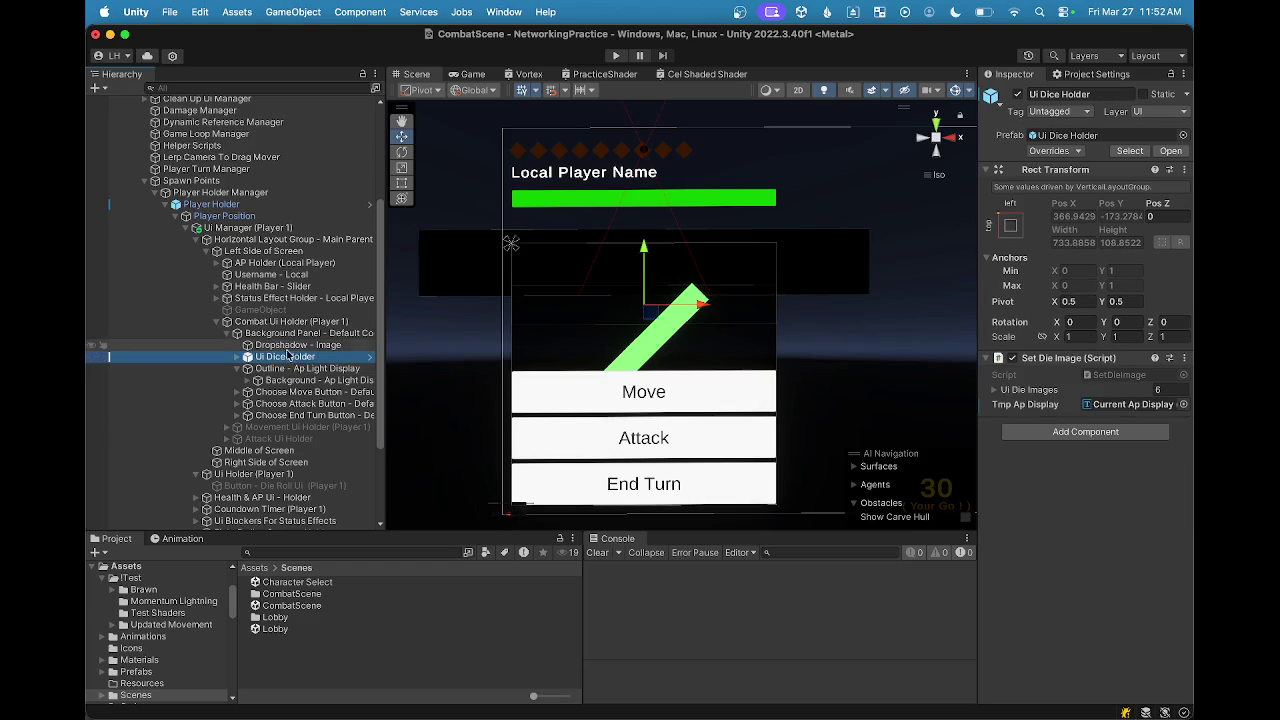
pyautogui.click(284, 368)
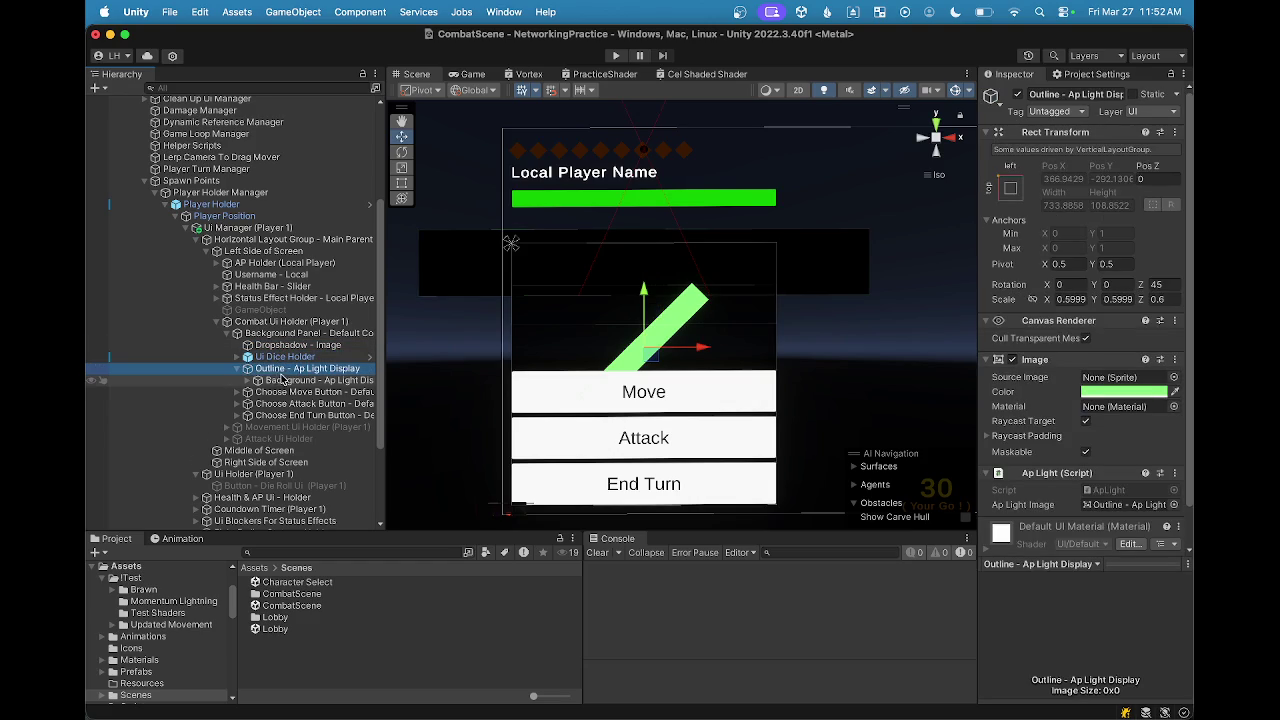
pyautogui.click(237, 370)
pyautogui.click(237, 370)
pyautogui.click(276, 394)
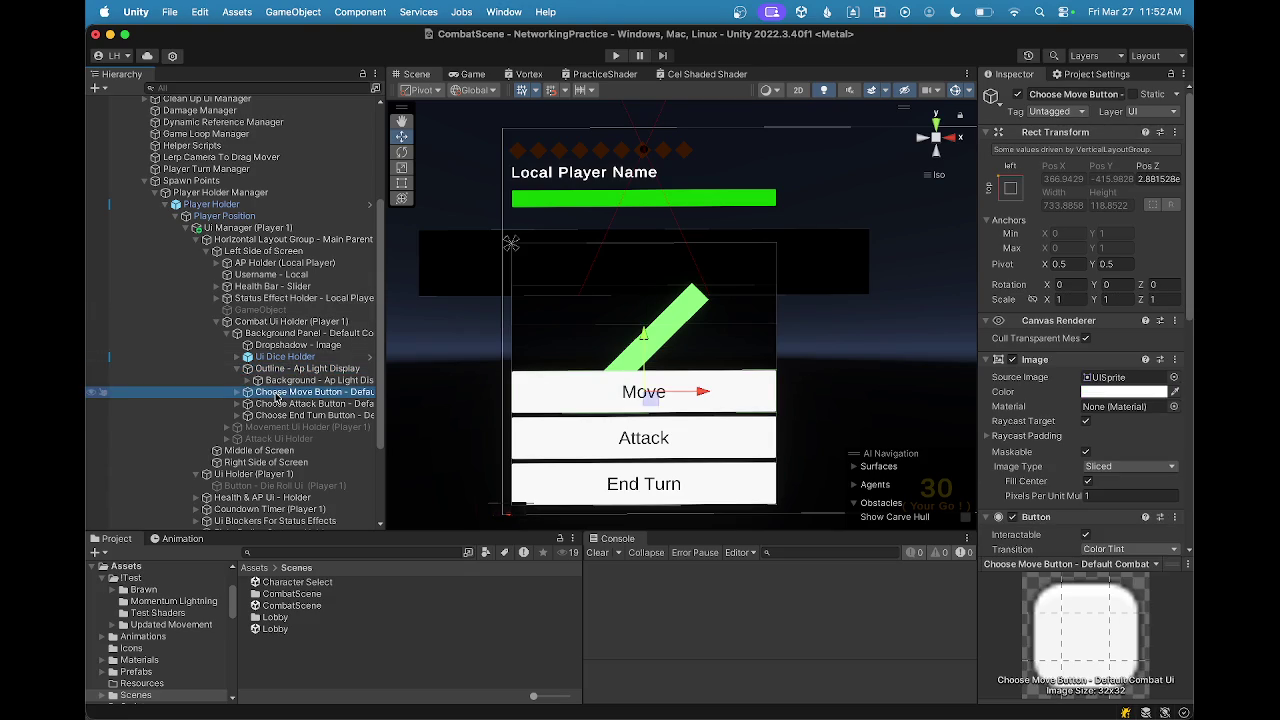
pyautogui.keyDown('shift'); pyautogui.click(312, 415); pyautogui.keyUp('shift')
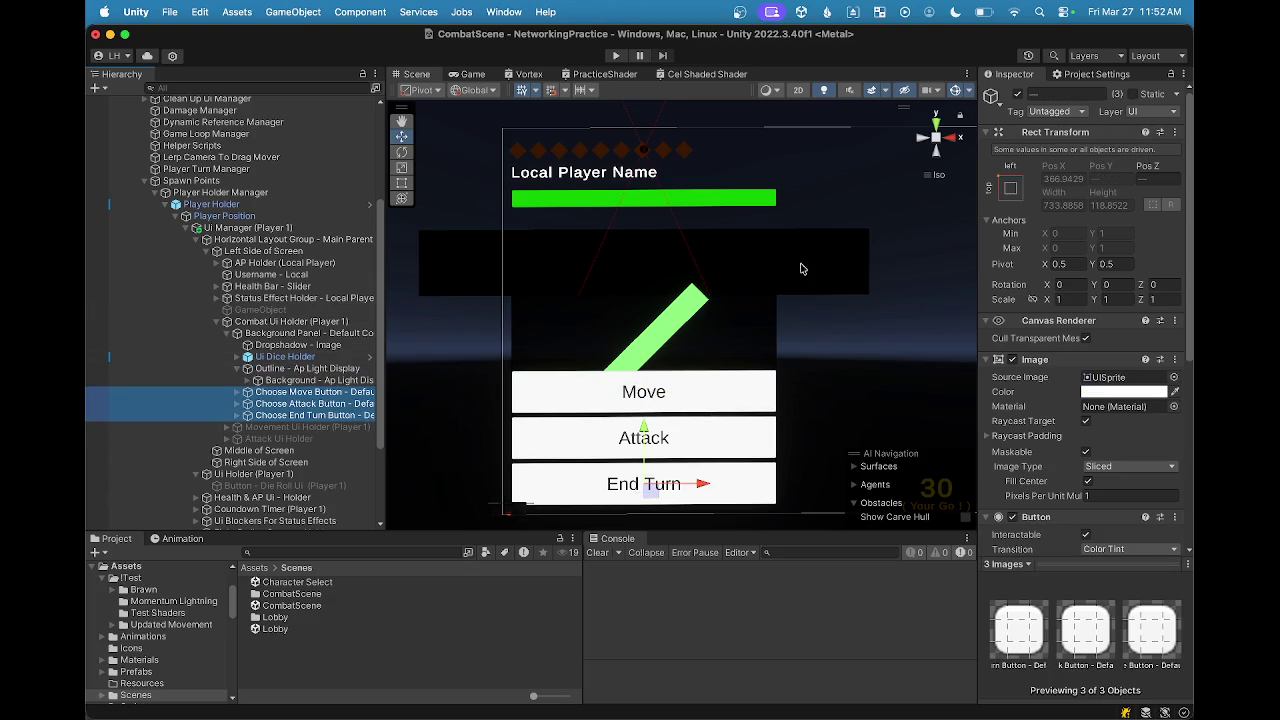
pyautogui.click(1018, 93)
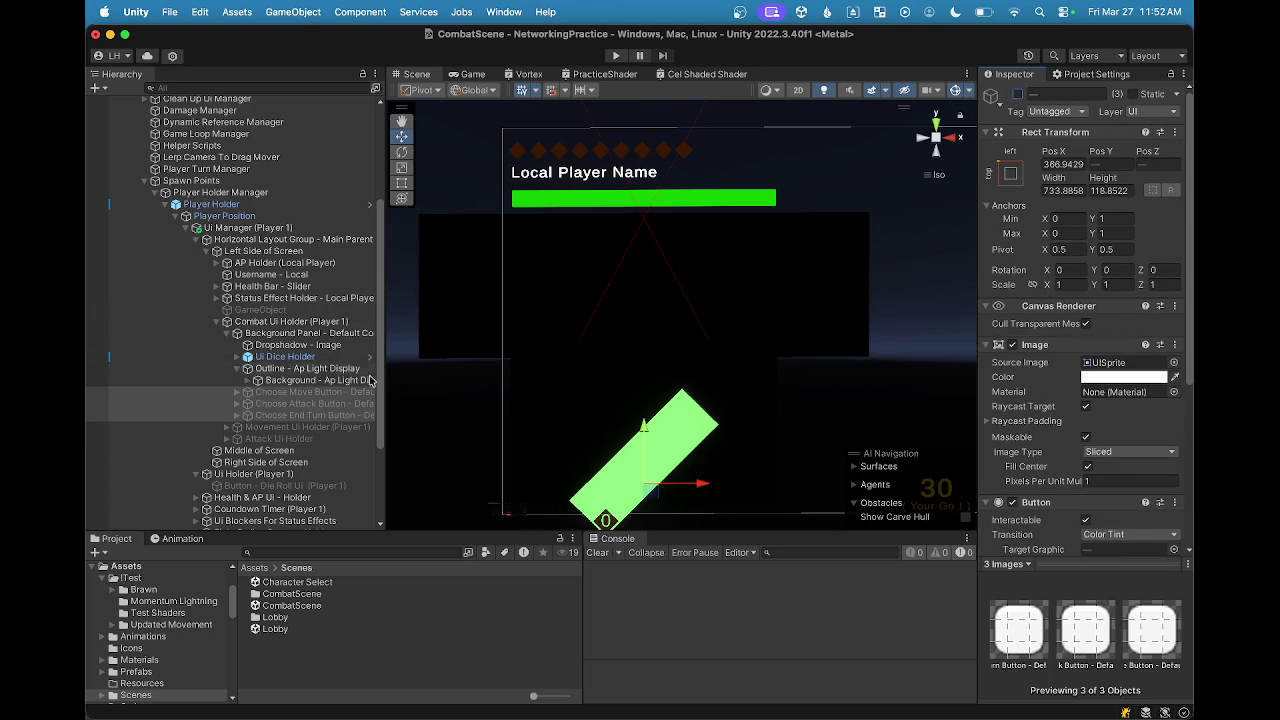
pyautogui.click(313, 370)
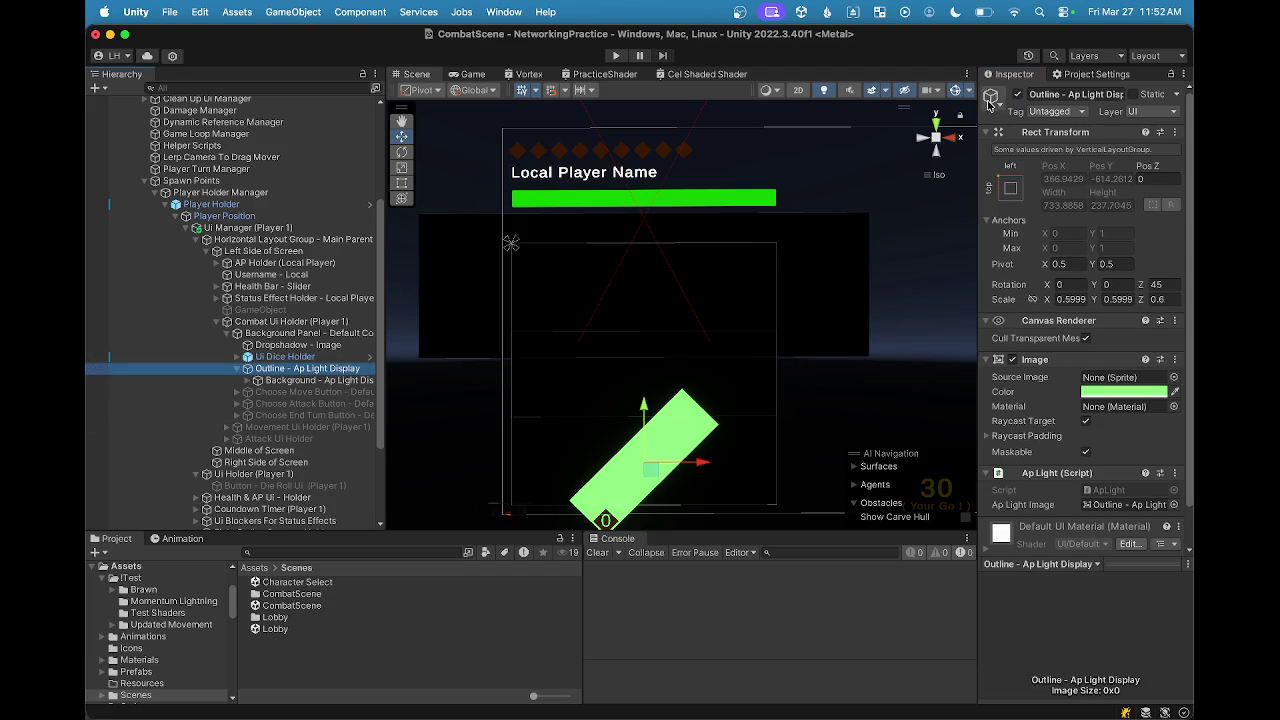
pyautogui.click(1016, 95)
pyautogui.click(1016, 95)
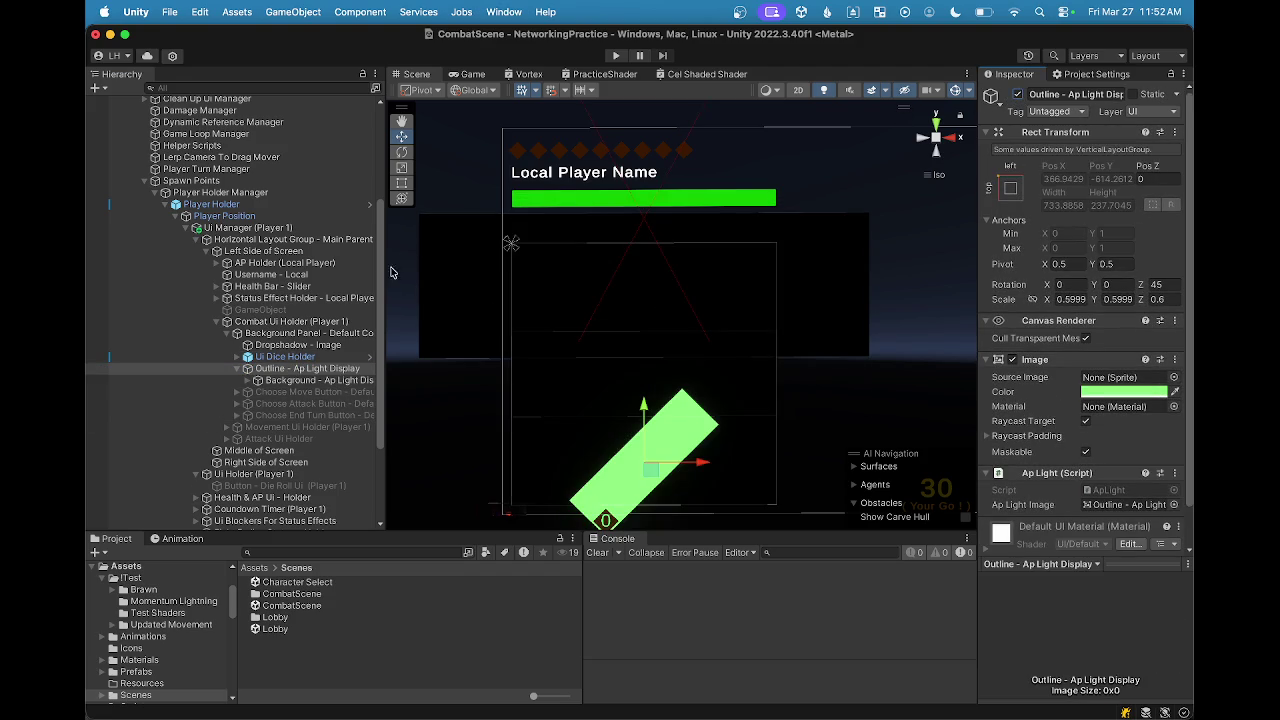
pyautogui.click(258, 382)
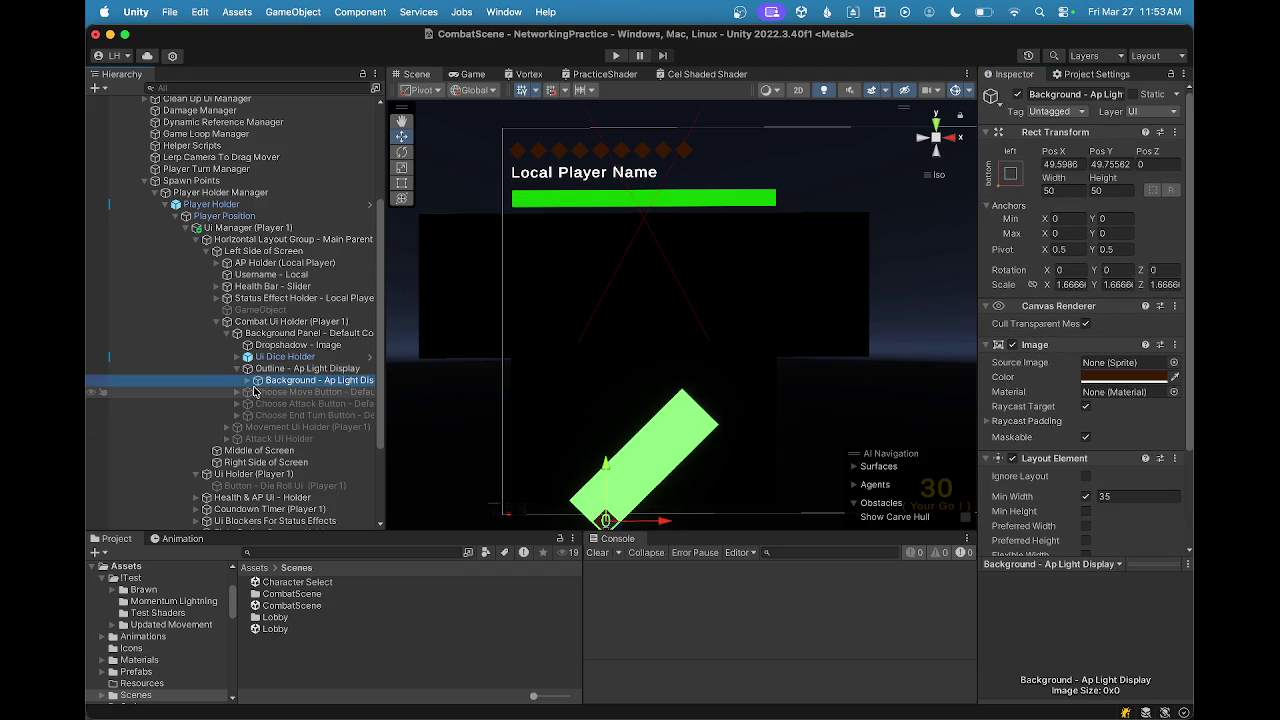
pyautogui.click(282, 369)
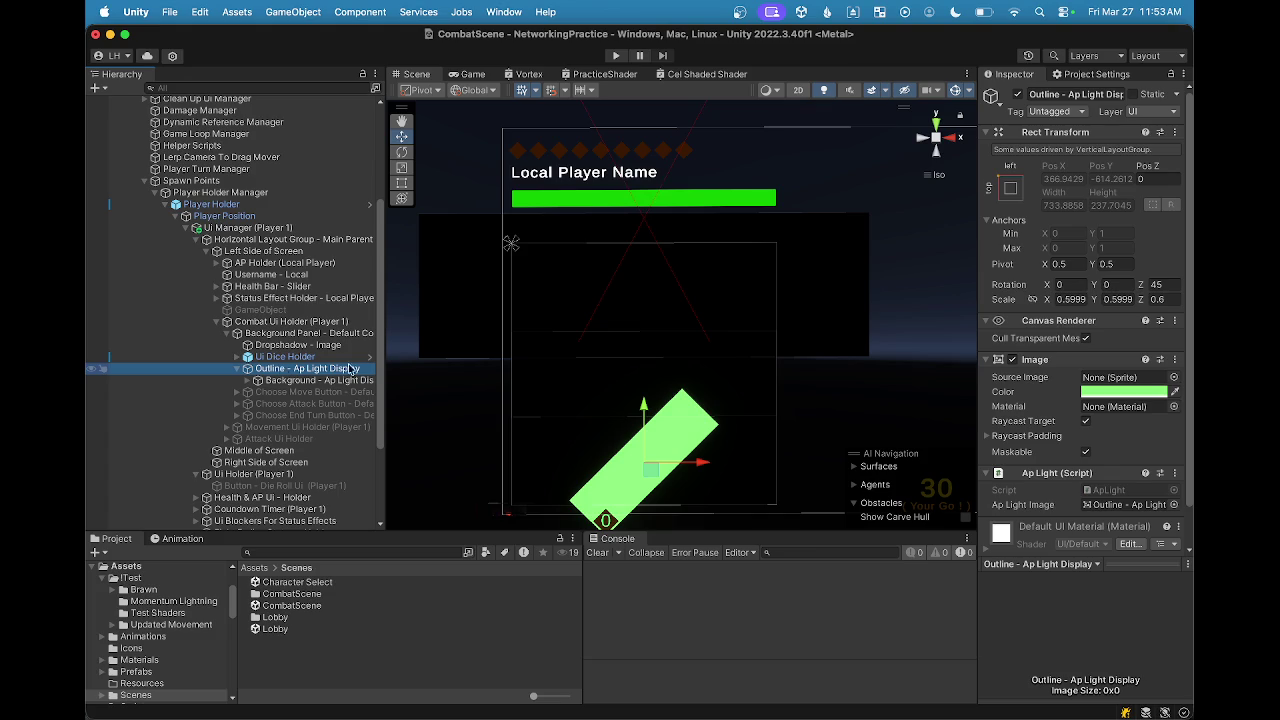
pyautogui.scroll(-2, 1073, 328)
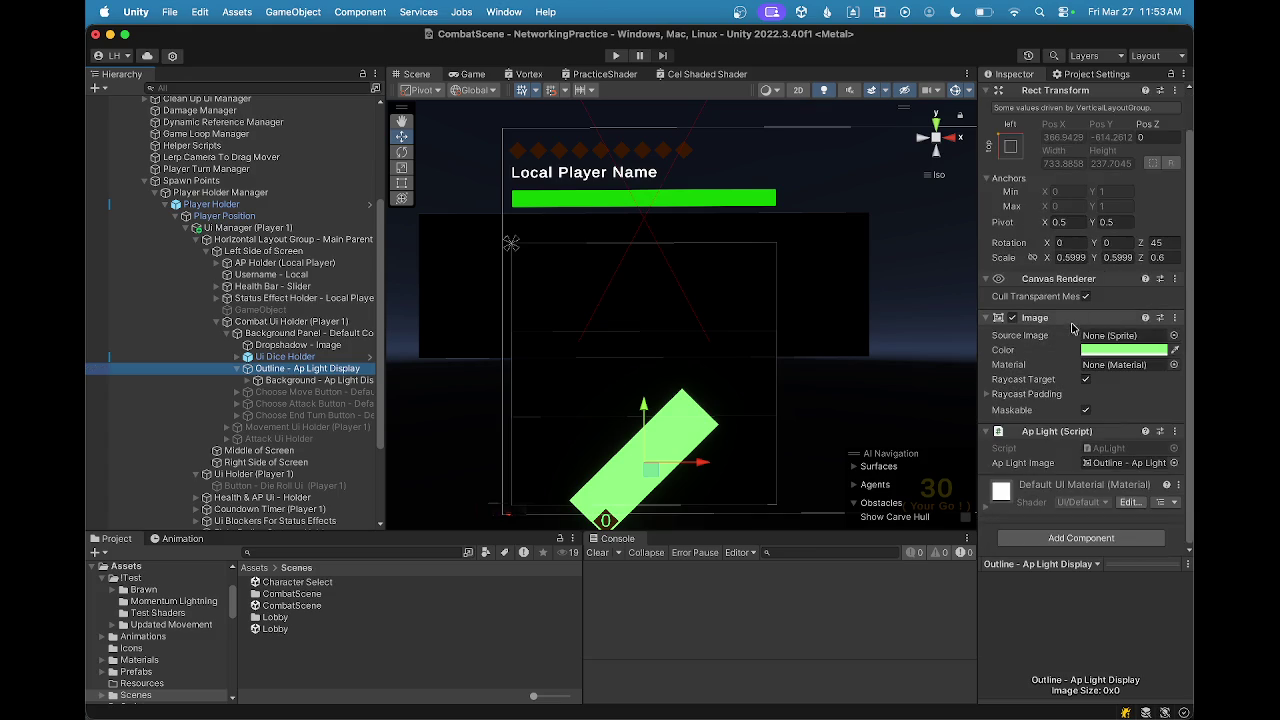
pyautogui.click(246, 358)
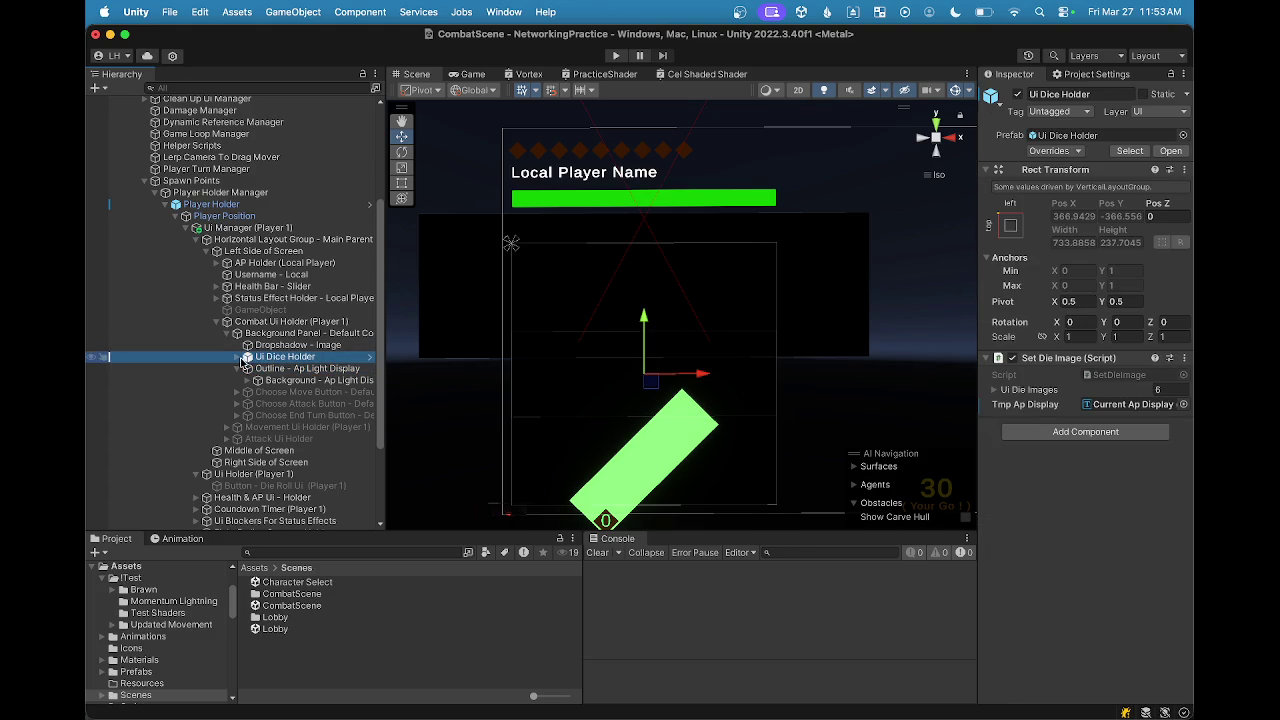
pyautogui.click(237, 357)
# Step: Expand the Ui Dice Holder to reveal Die - 1 through Die - 6 and select Die - 1
pyautogui.click(237, 357)
pyautogui.press('Up')
pyautogui.click(237, 357)
pyautogui.click(237, 357)
pyautogui.click(268, 358)
pyautogui.click(237, 360)
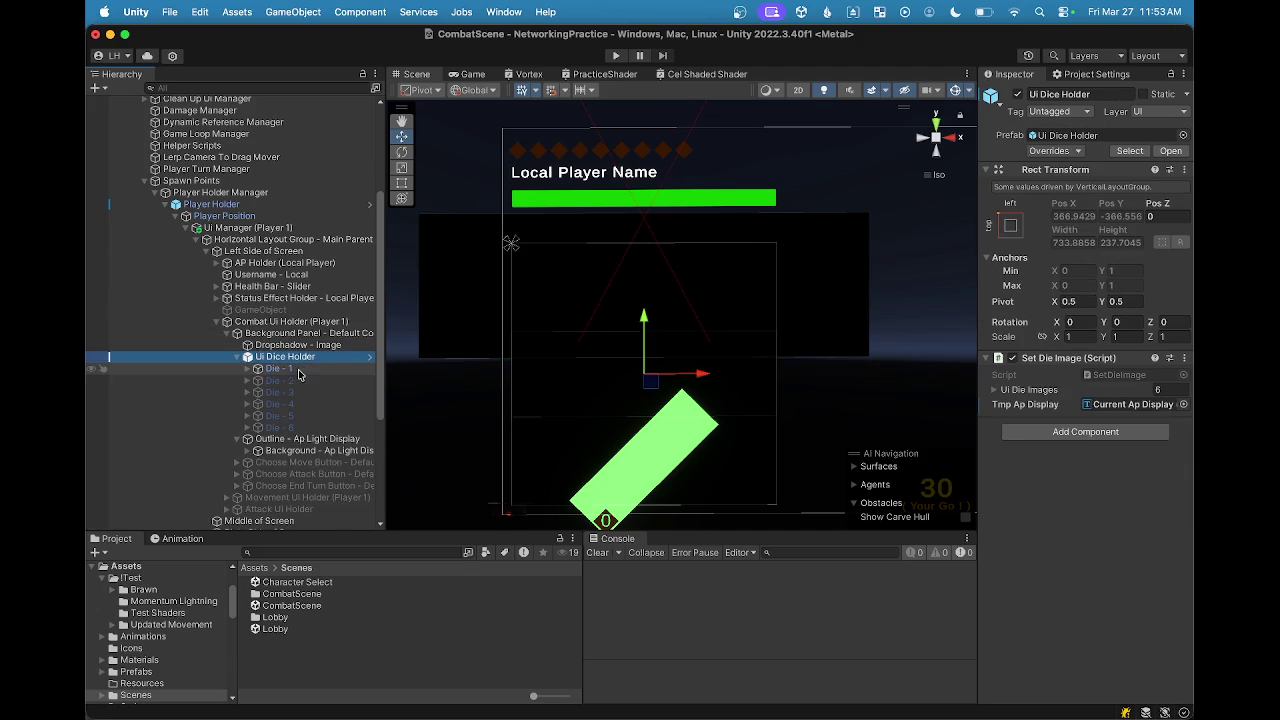
pyautogui.click(292, 369)
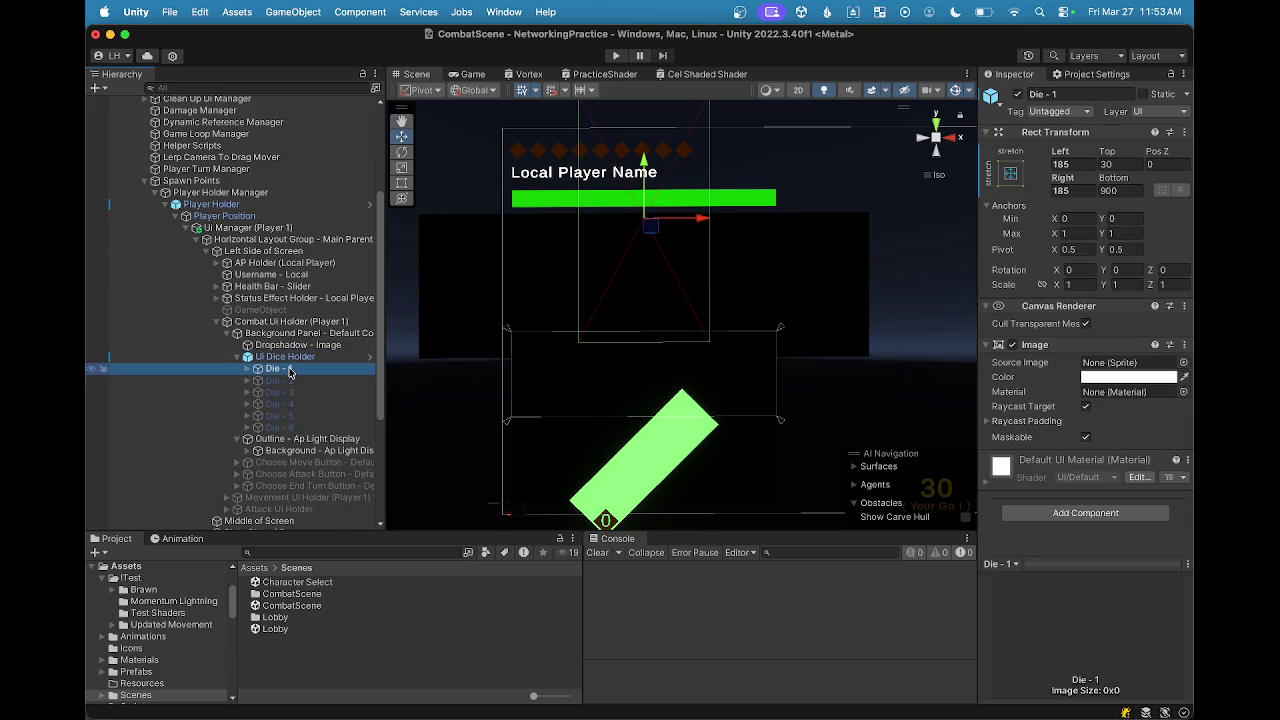
pyautogui.press('Down')
pyautogui.press('Return')
pyautogui.click(231, 359)
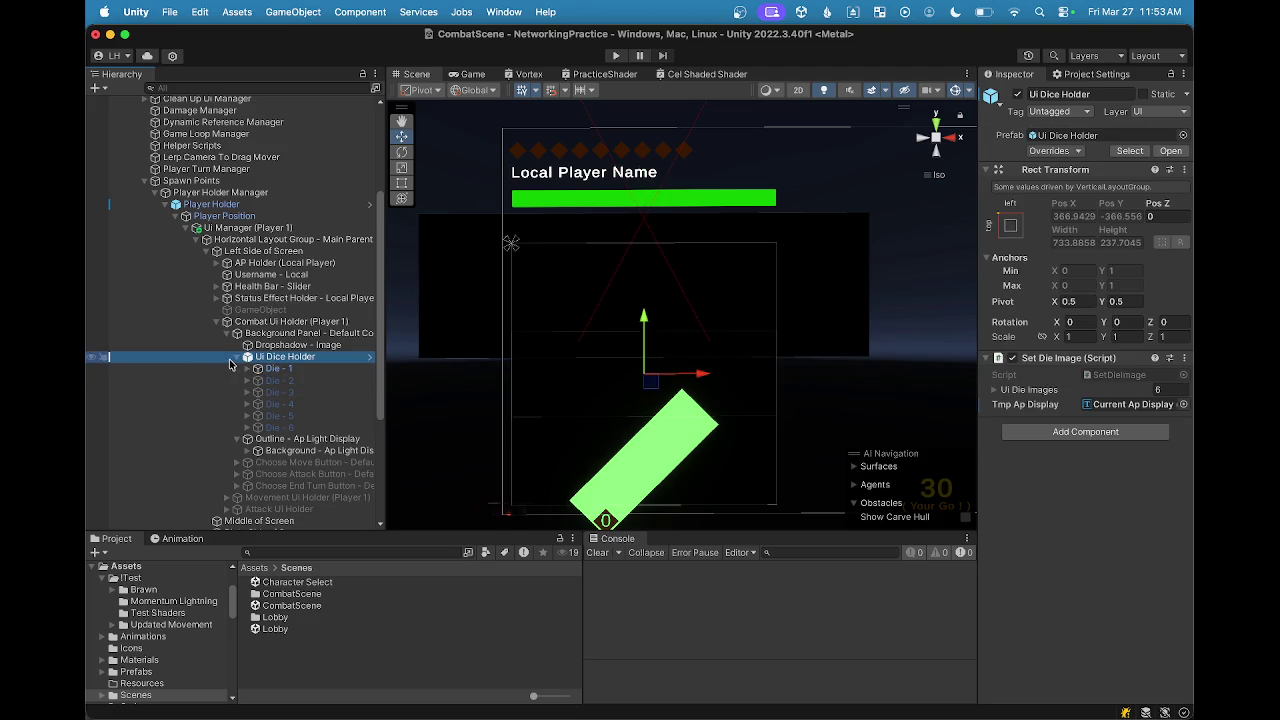
pyautogui.click(284, 370)
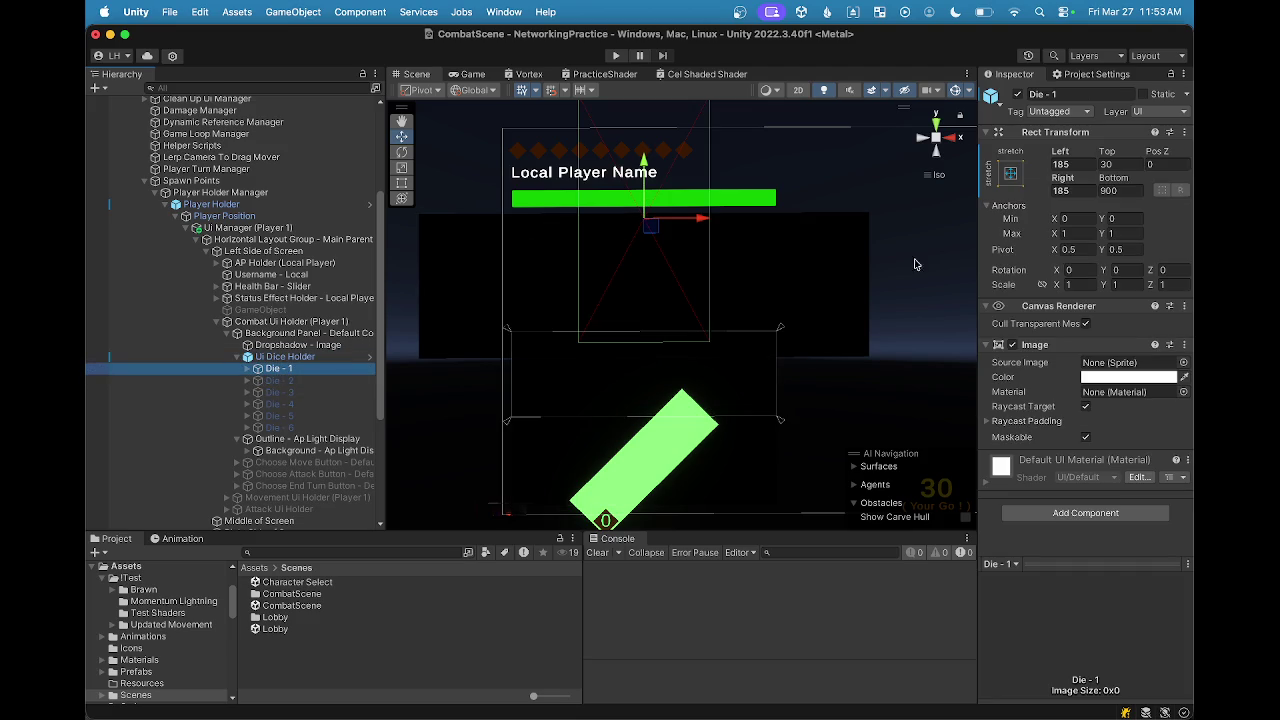
# Step: Set Die - 1's Rect Transform to Left 250, Right 250, Top 0, Bottom 0
pyautogui.click(1068, 164)
pyautogui.write('00')
pyautogui.press('Tab')
pyautogui.write('0')
pyautogui.click(1121, 193)
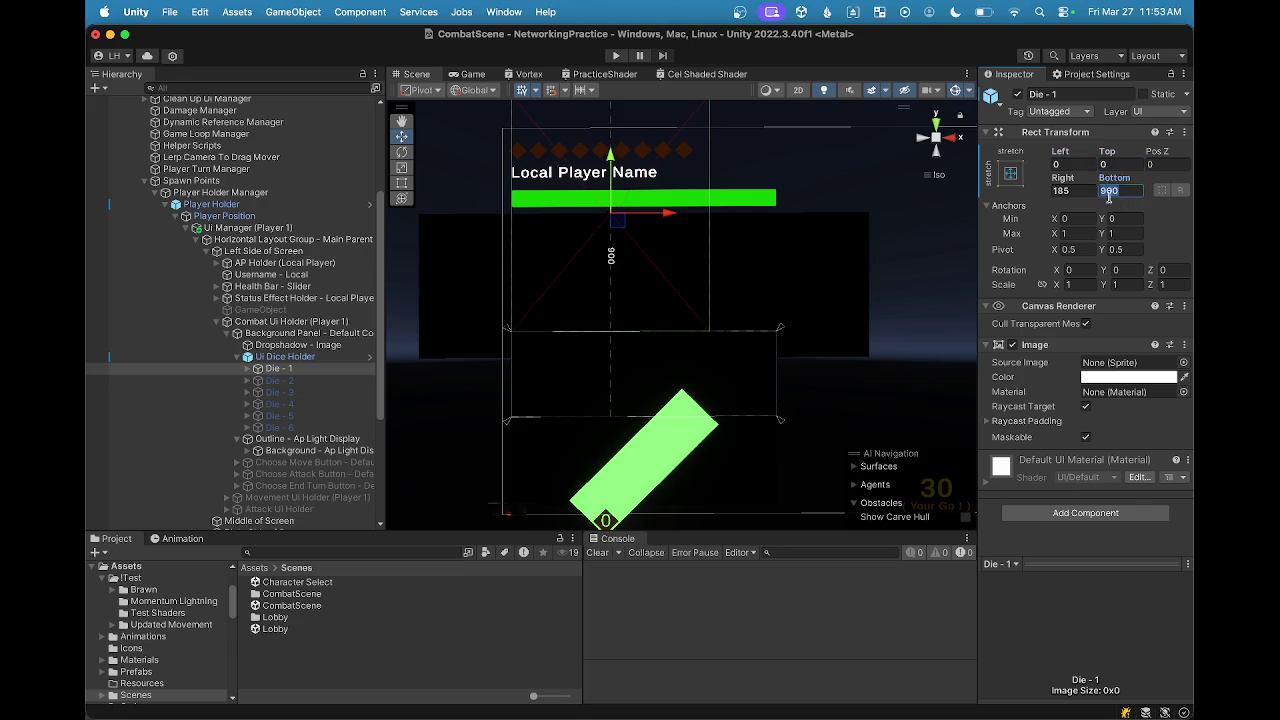
pyautogui.write('0')
pyautogui.click(1086, 192)
pyautogui.write('0')
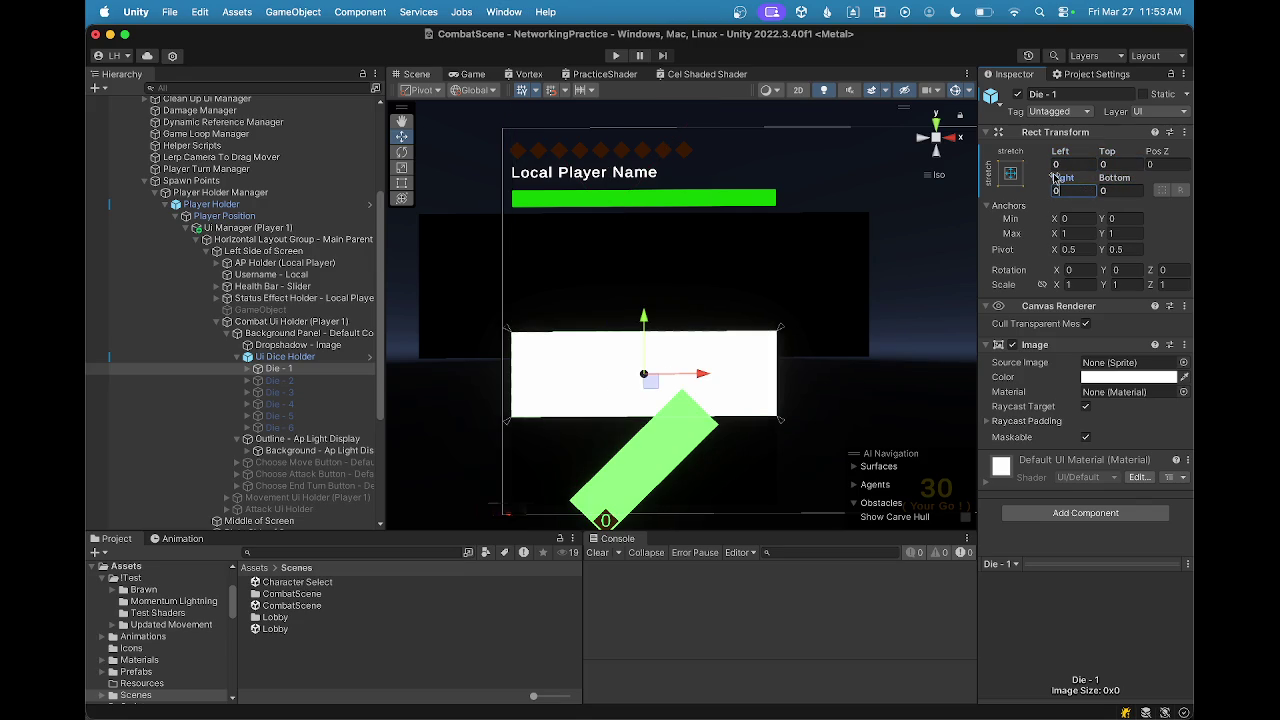
pyautogui.click(1062, 162)
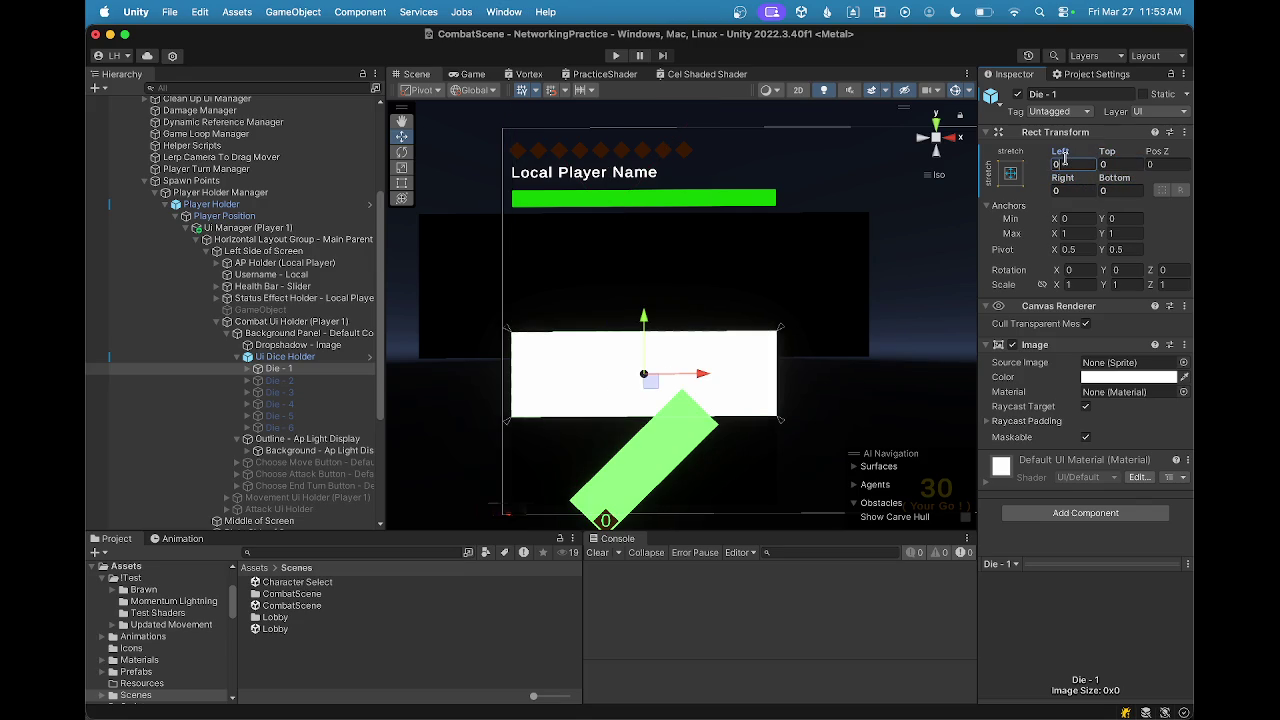
pyautogui.write('50')
pyautogui.press('BackSpace')
pyautogui.write('300')
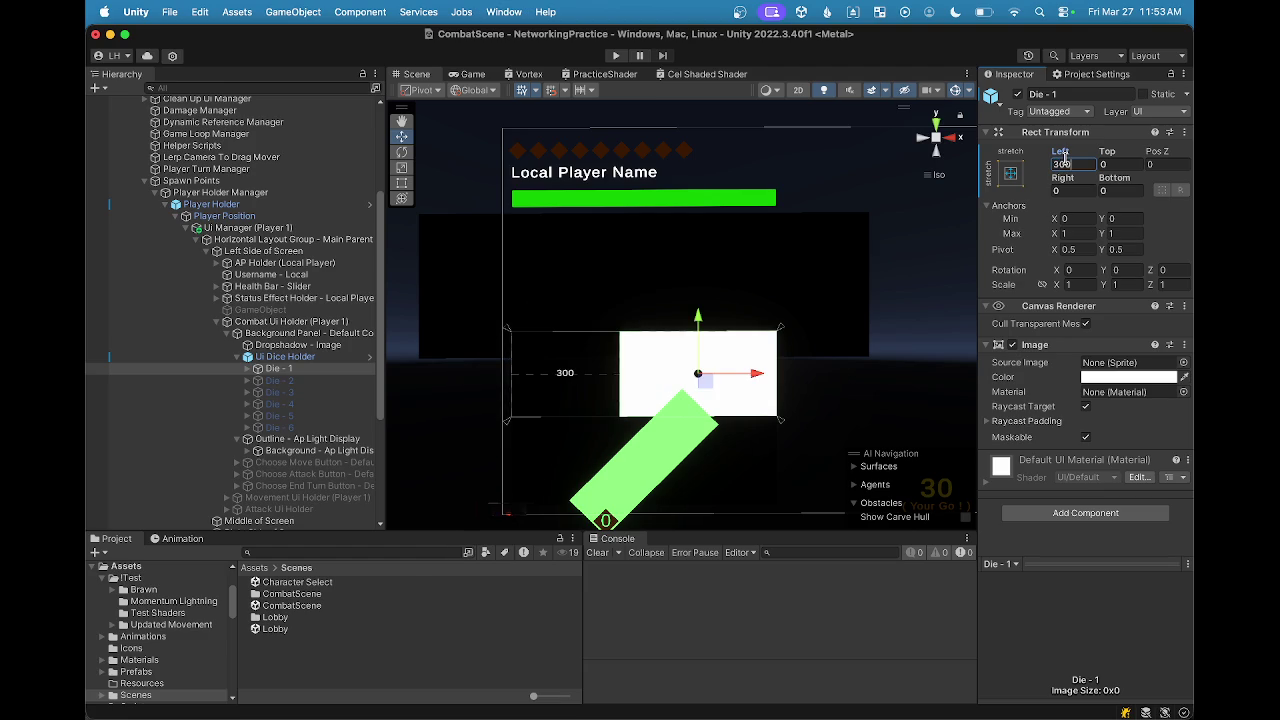
pyautogui.press('BackSpace')
pyautogui.press('BackSpace')
pyautogui.press('BackSpace')
pyautogui.write('250')
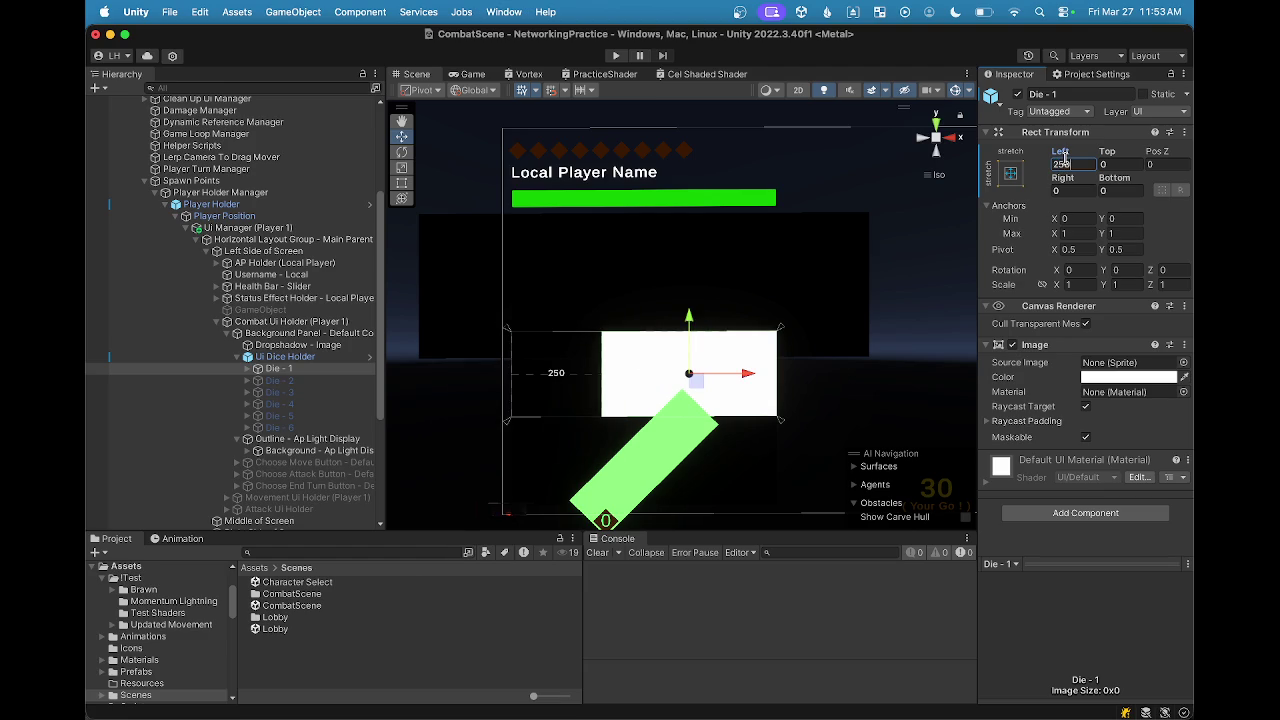
pyautogui.click(1080, 189)
pyautogui.write('250')
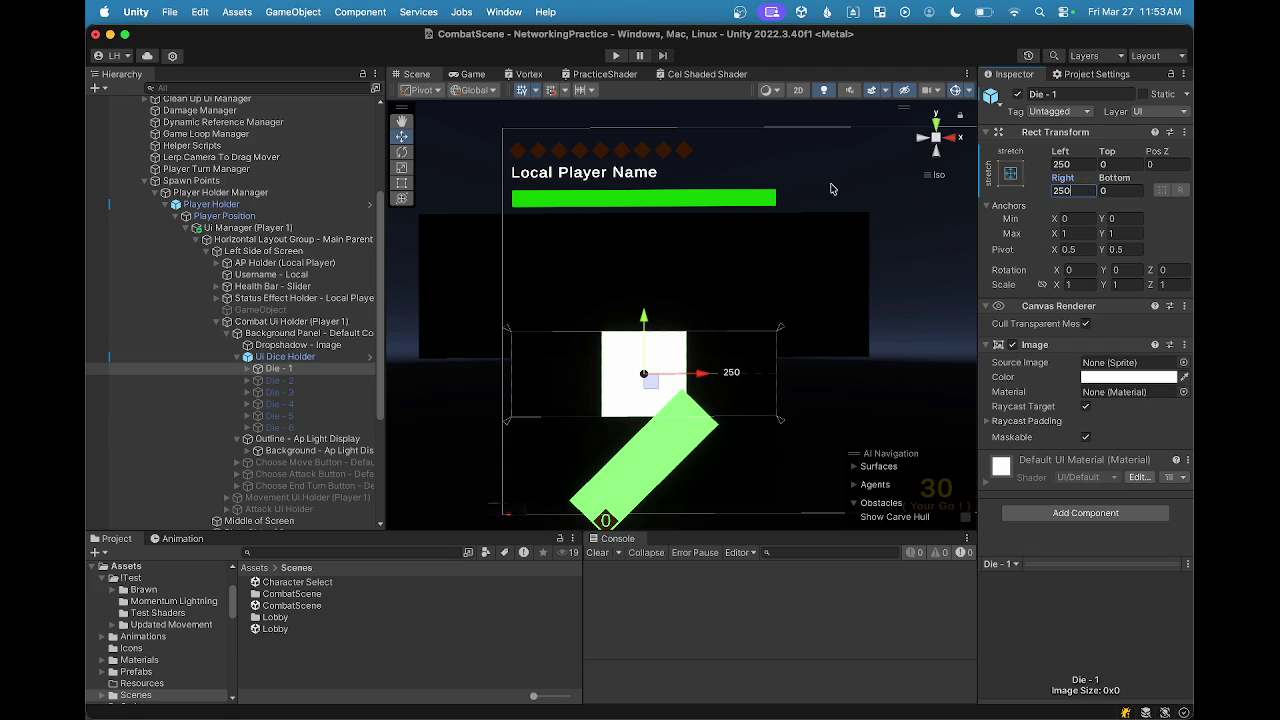
# Step: Give Die - 2 through Die - 6 the same Left/Right 250 and Top/Bottom 0 offsets
pyautogui.click(280, 381)
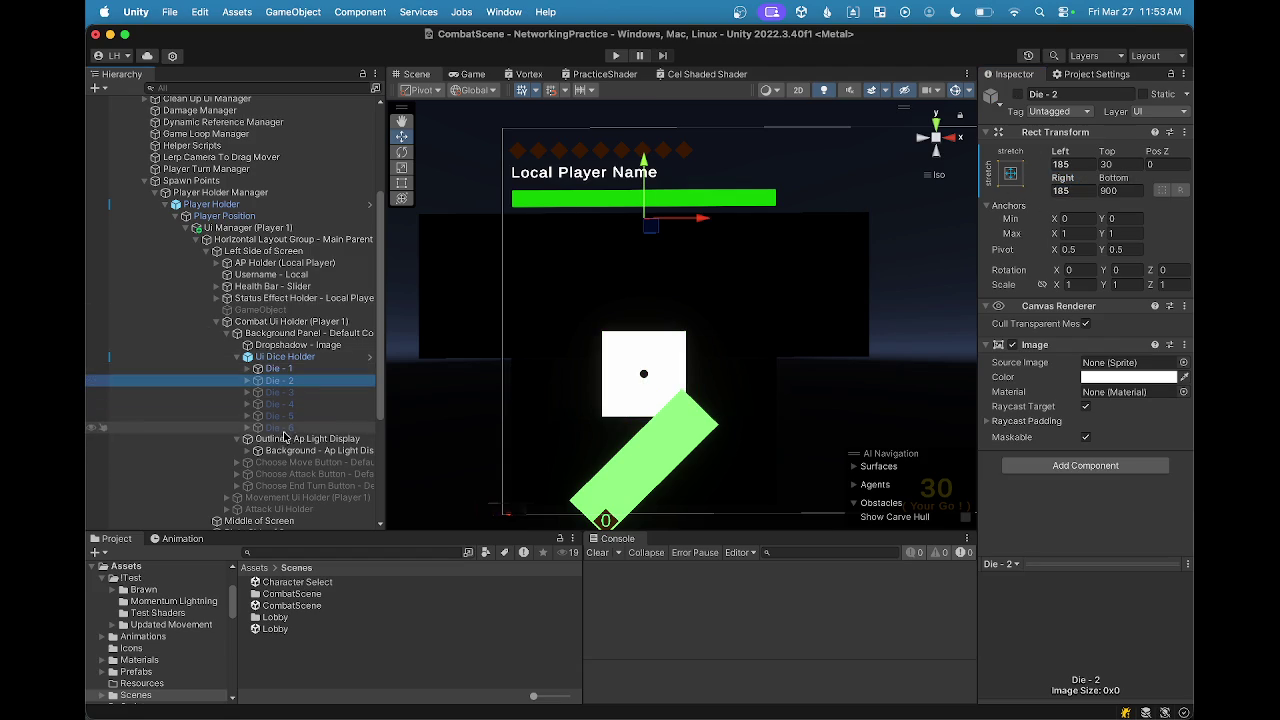
pyautogui.keyDown('shift'); pyautogui.click(285, 427); pyautogui.keyUp('shift')
pyautogui.click(1076, 163)
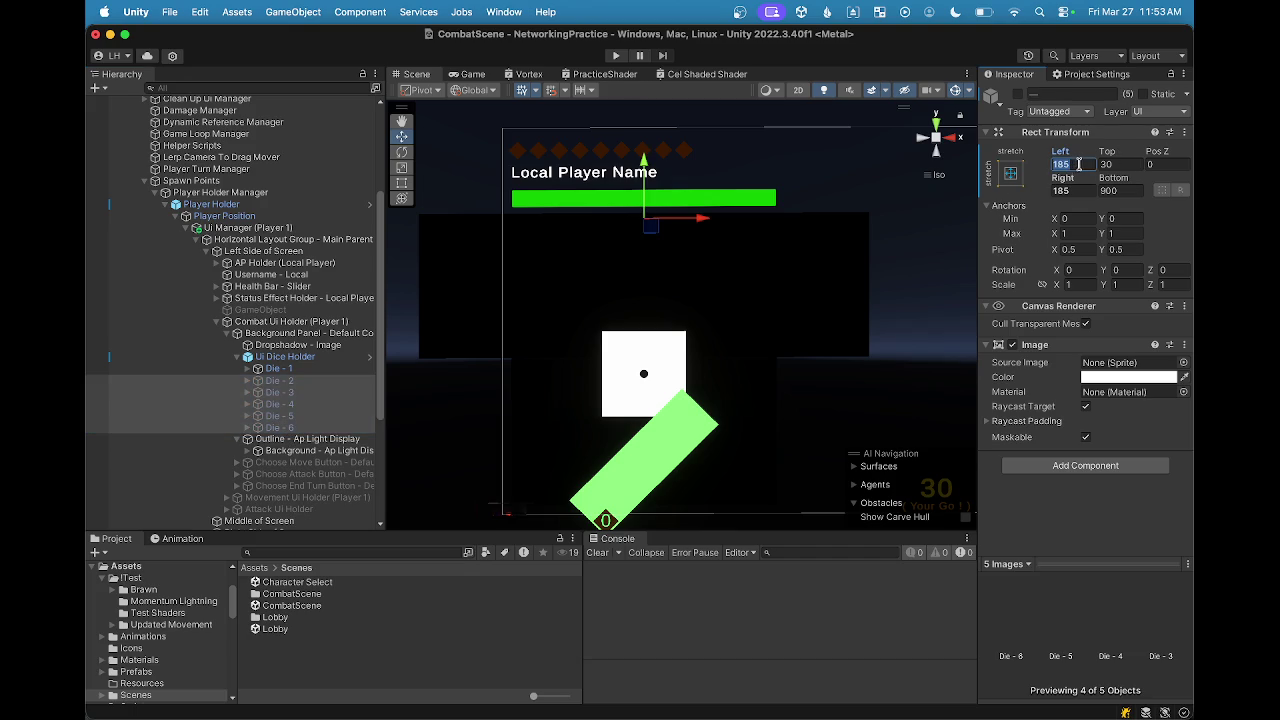
pyautogui.write('250')
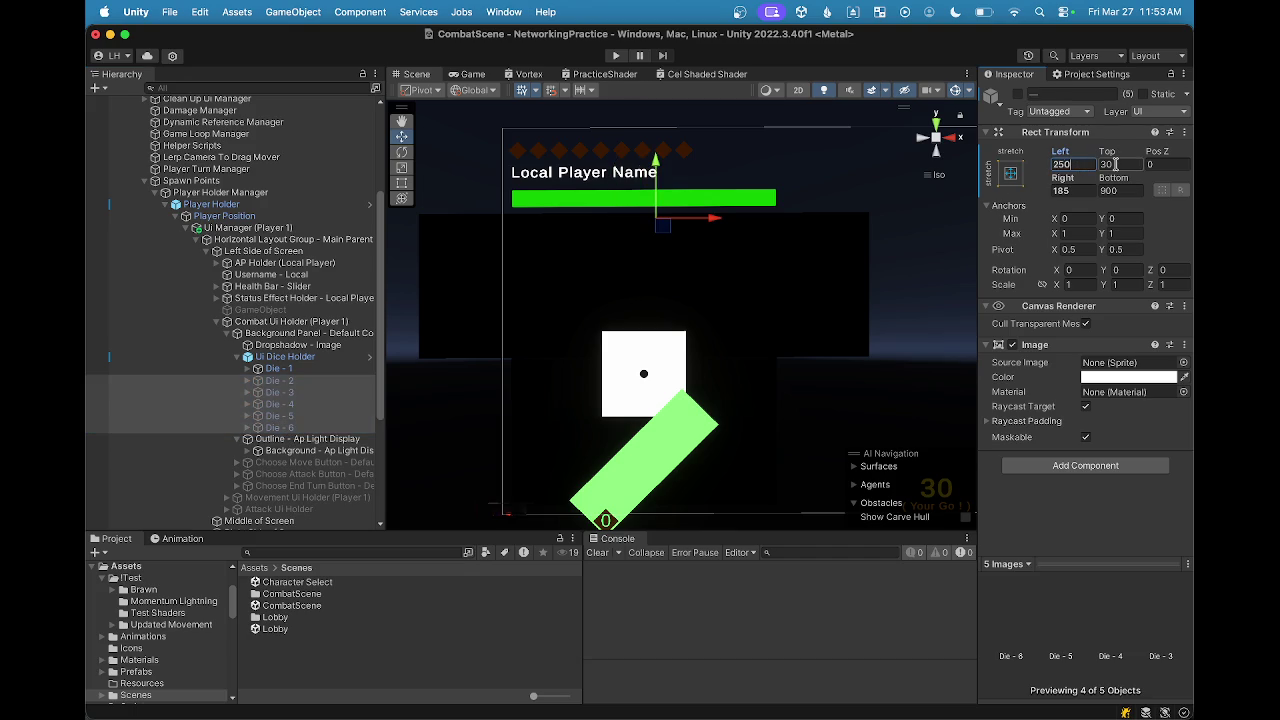
pyautogui.click(1089, 191)
pyautogui.write('250')
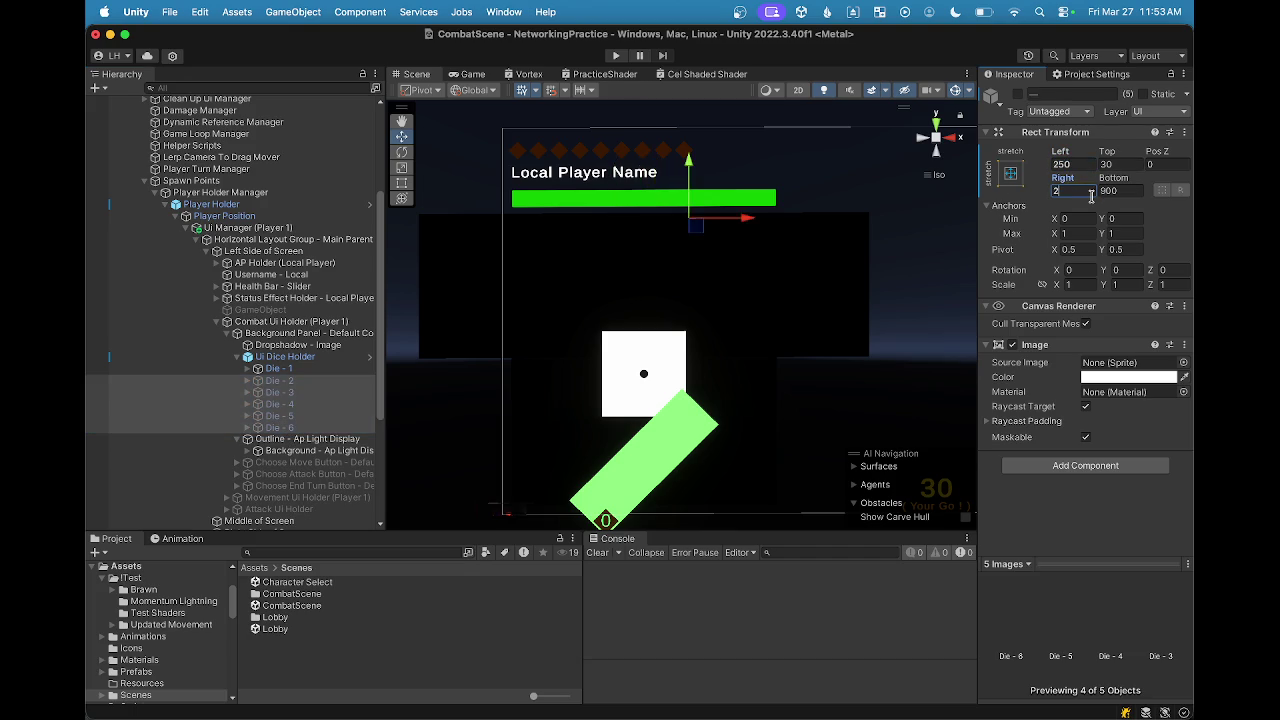
pyautogui.click(1108, 164)
pyautogui.write('0')
pyautogui.click(1125, 190)
pyautogui.write('0')
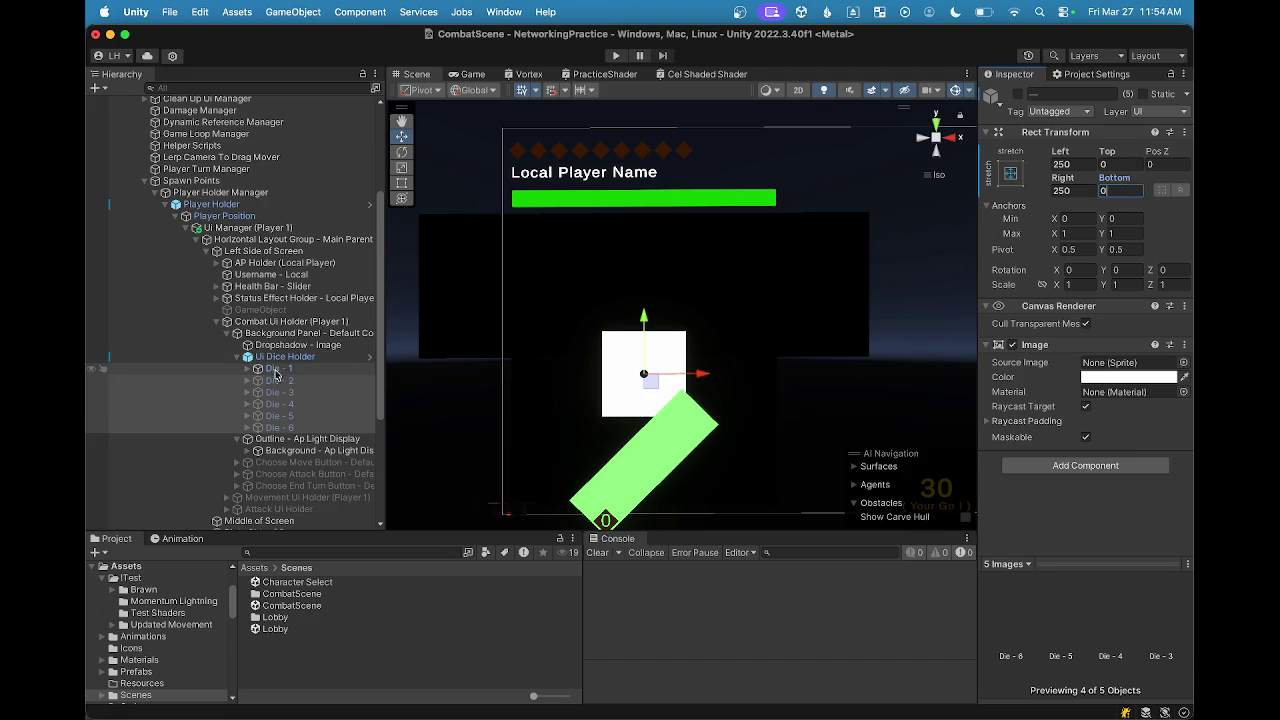
pyautogui.click(280, 369)
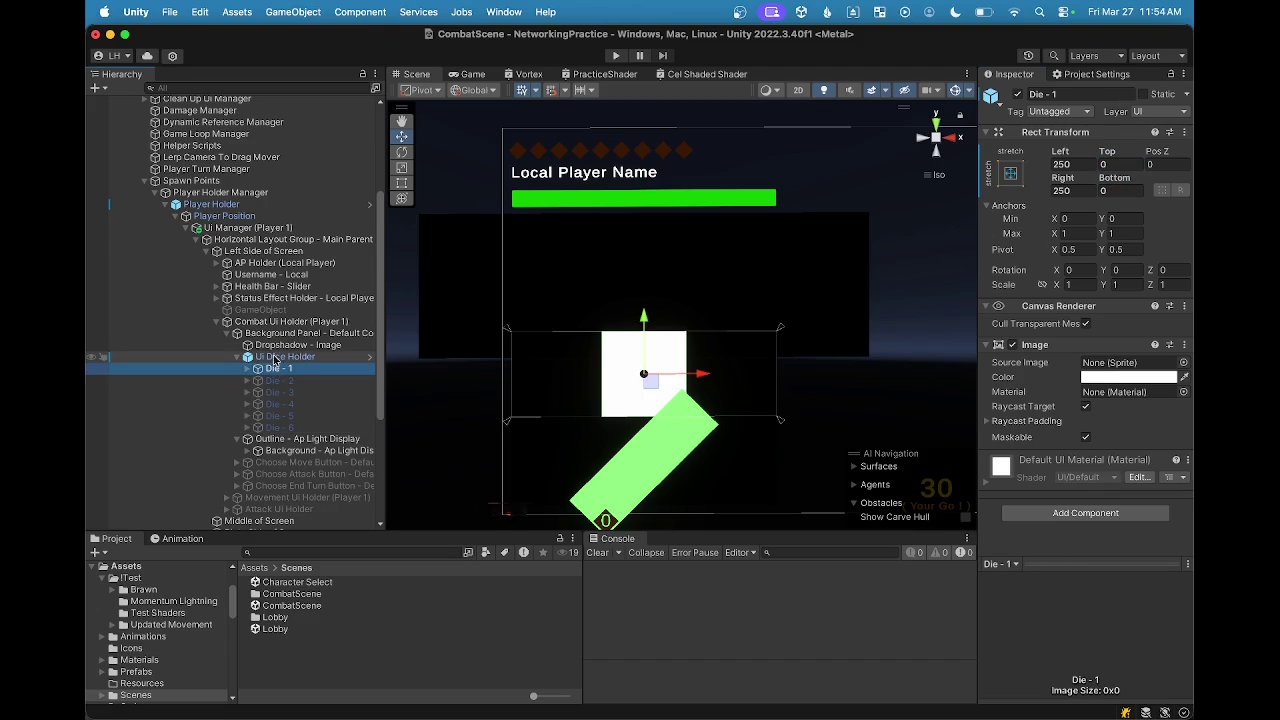
pyautogui.click(237, 357)
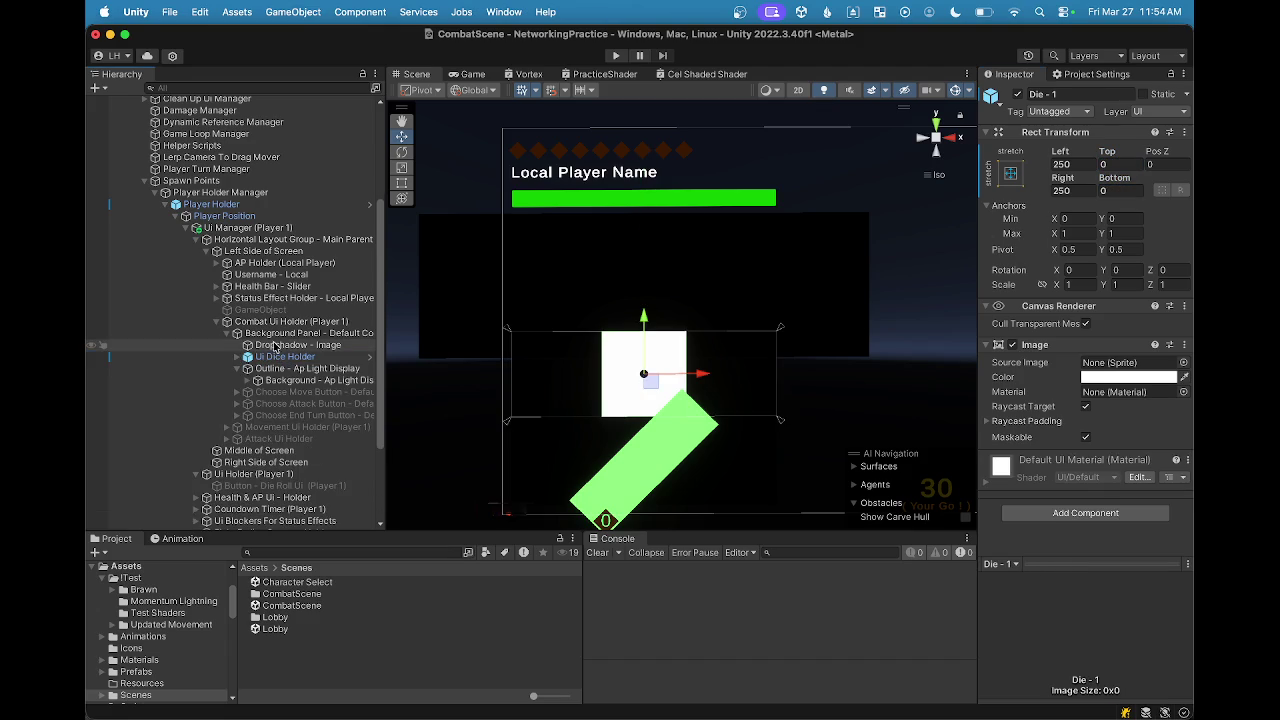
pyautogui.click(286, 368)
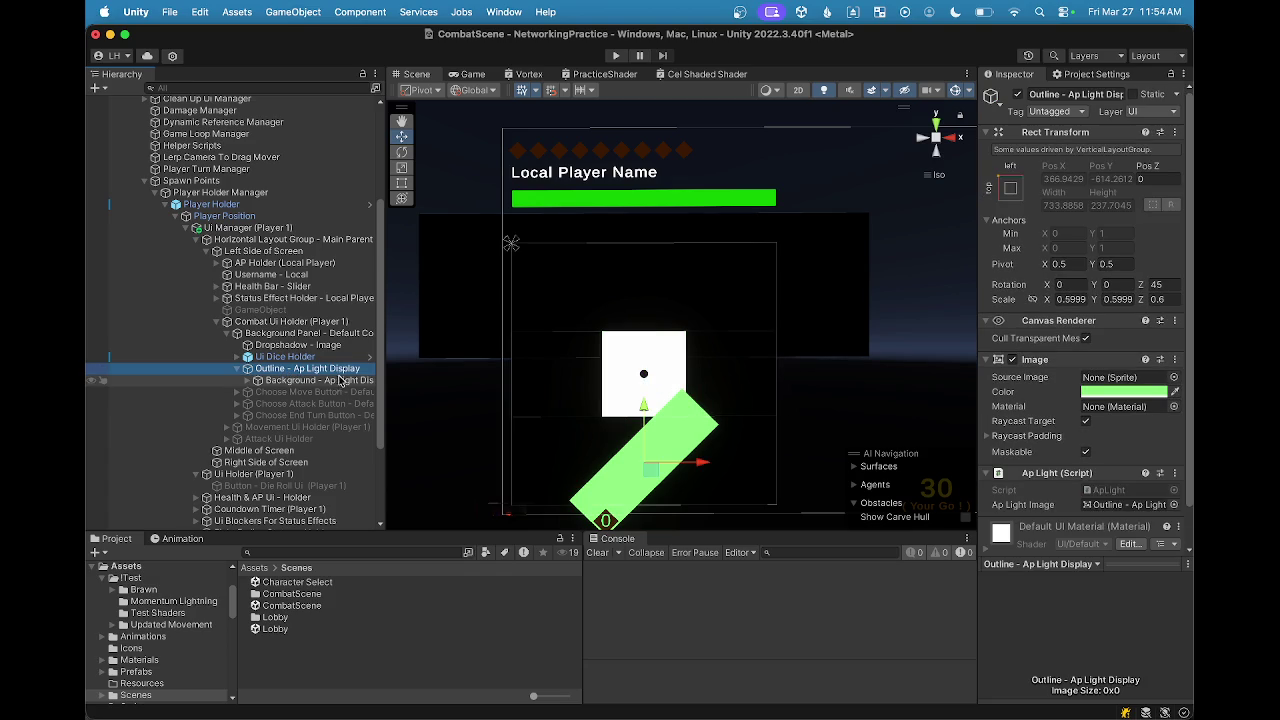
pyautogui.scroll(-2, 1127, 331)
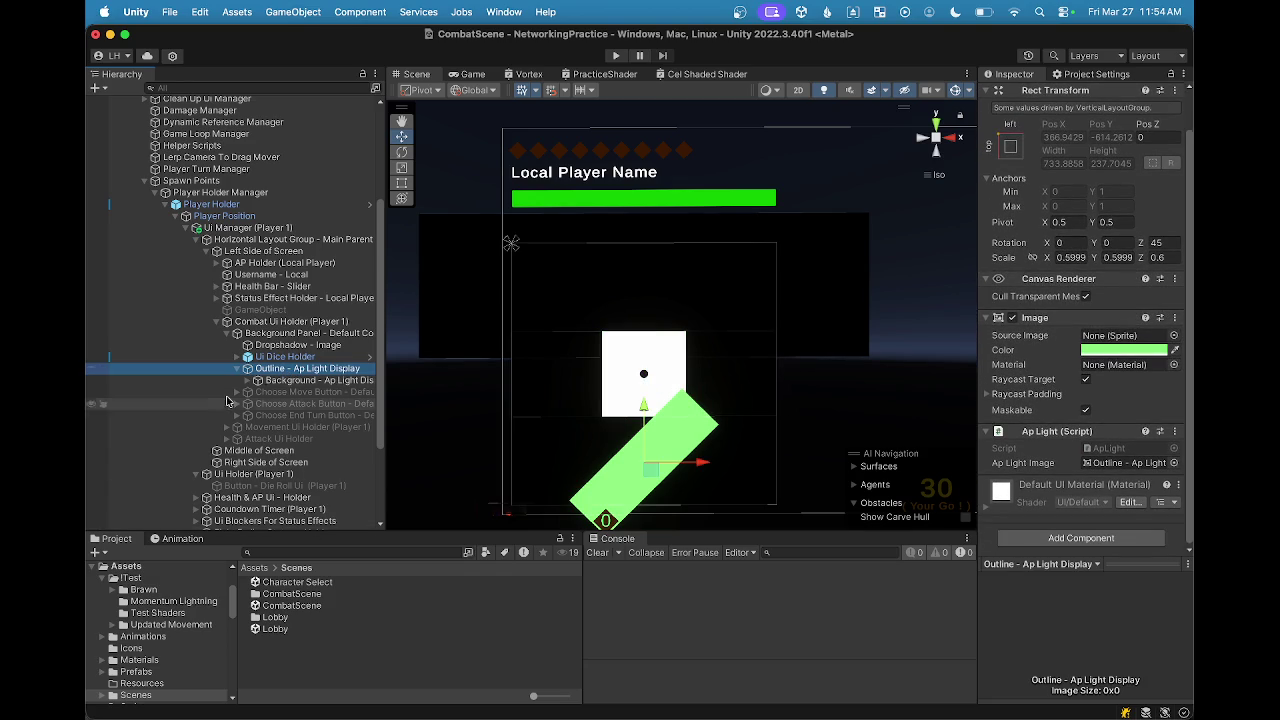
pyautogui.click(282, 381)
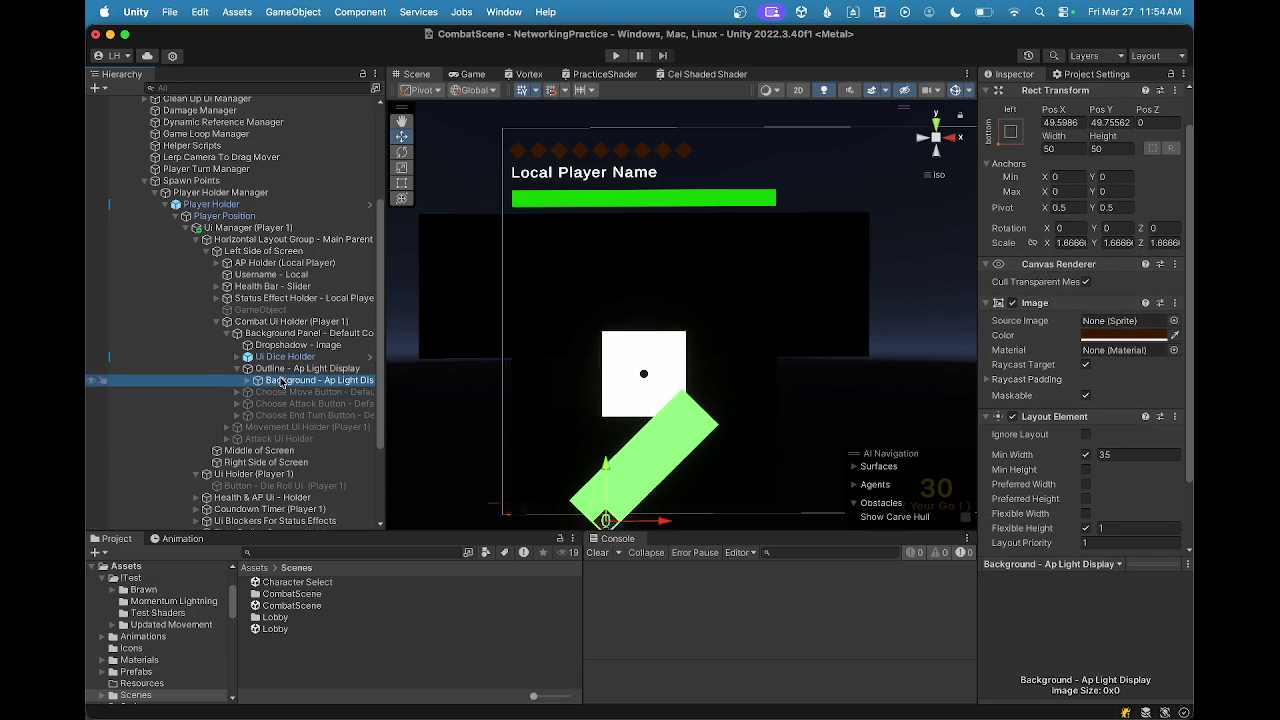
pyautogui.click(285, 368)
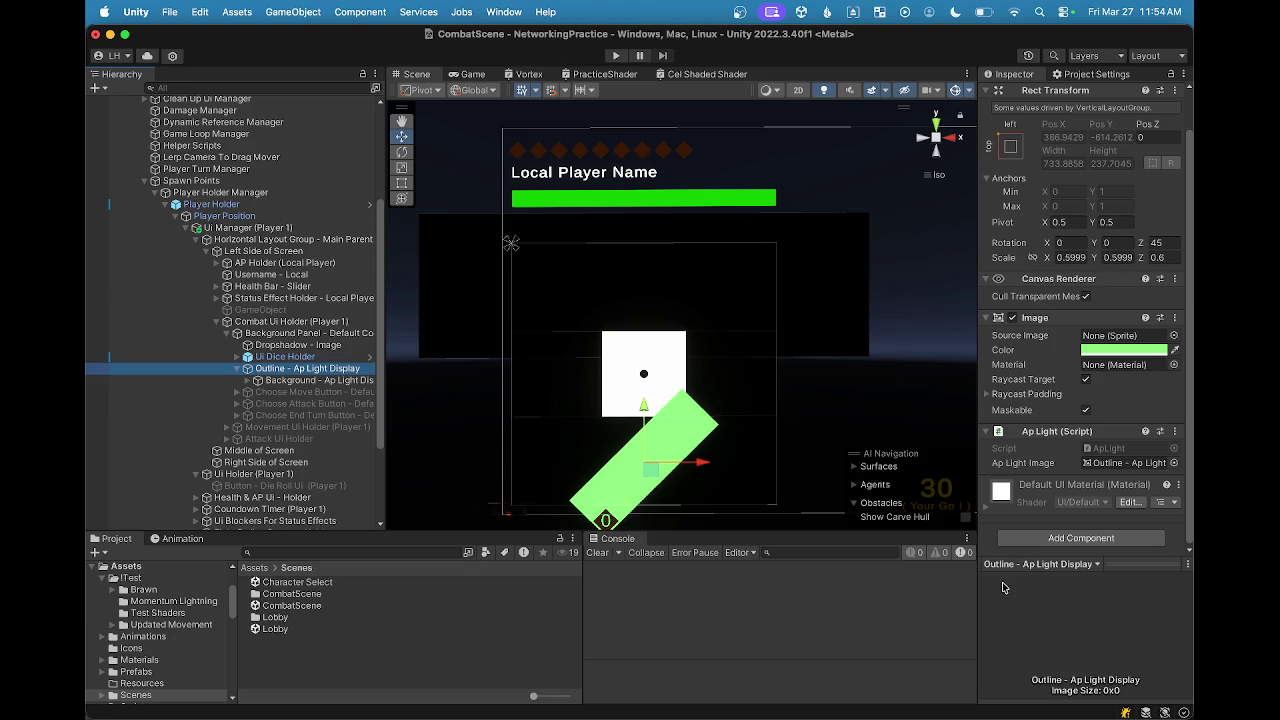
pyautogui.click(1046, 538)
# Step: Add a Layout Element to the AP light outline and toggle its flexible and preferred size options
pyautogui.write('layo')
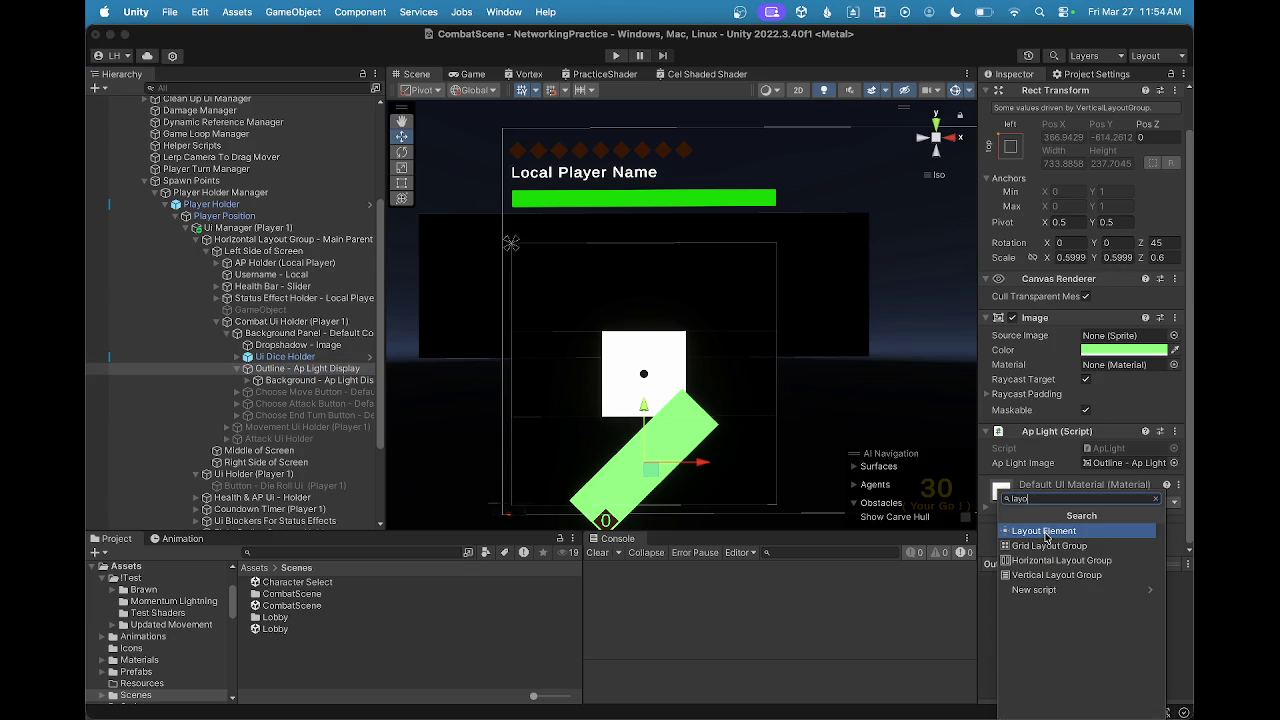
pyautogui.click(1046, 531)
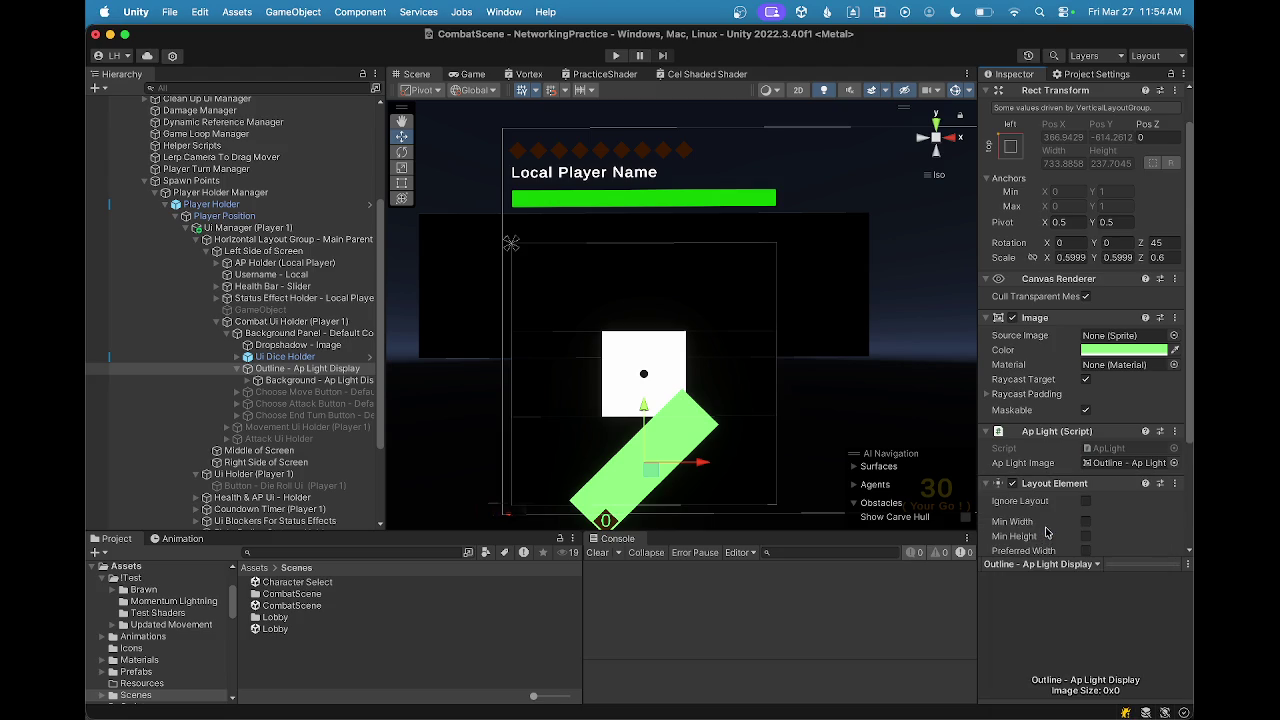
pyautogui.click(1085, 472)
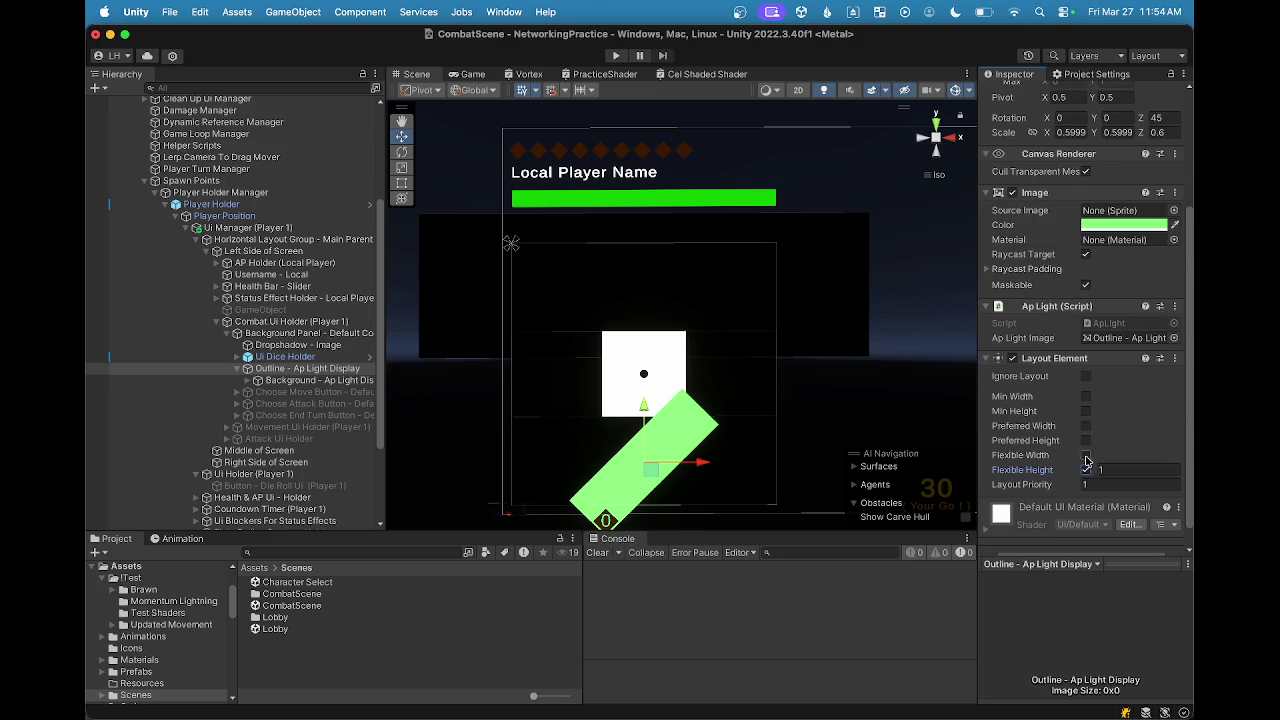
pyautogui.click(1086, 456)
pyautogui.click(1087, 469)
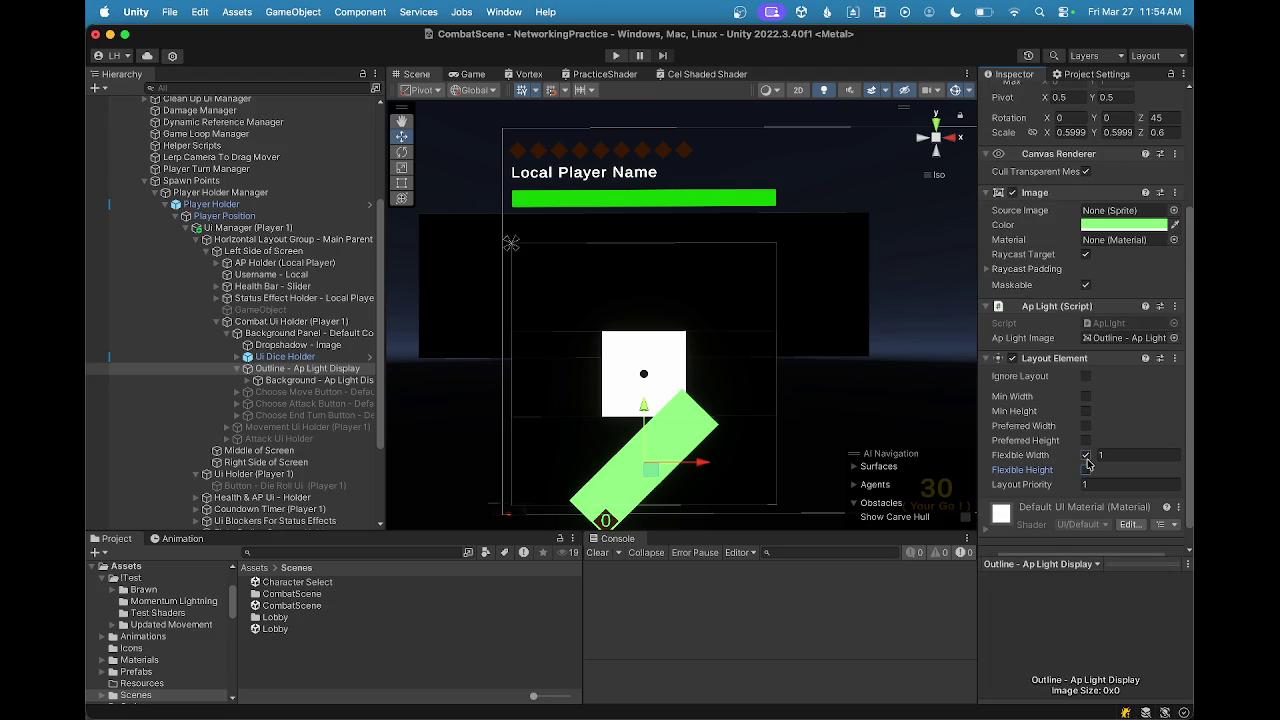
pyautogui.click(1086, 470)
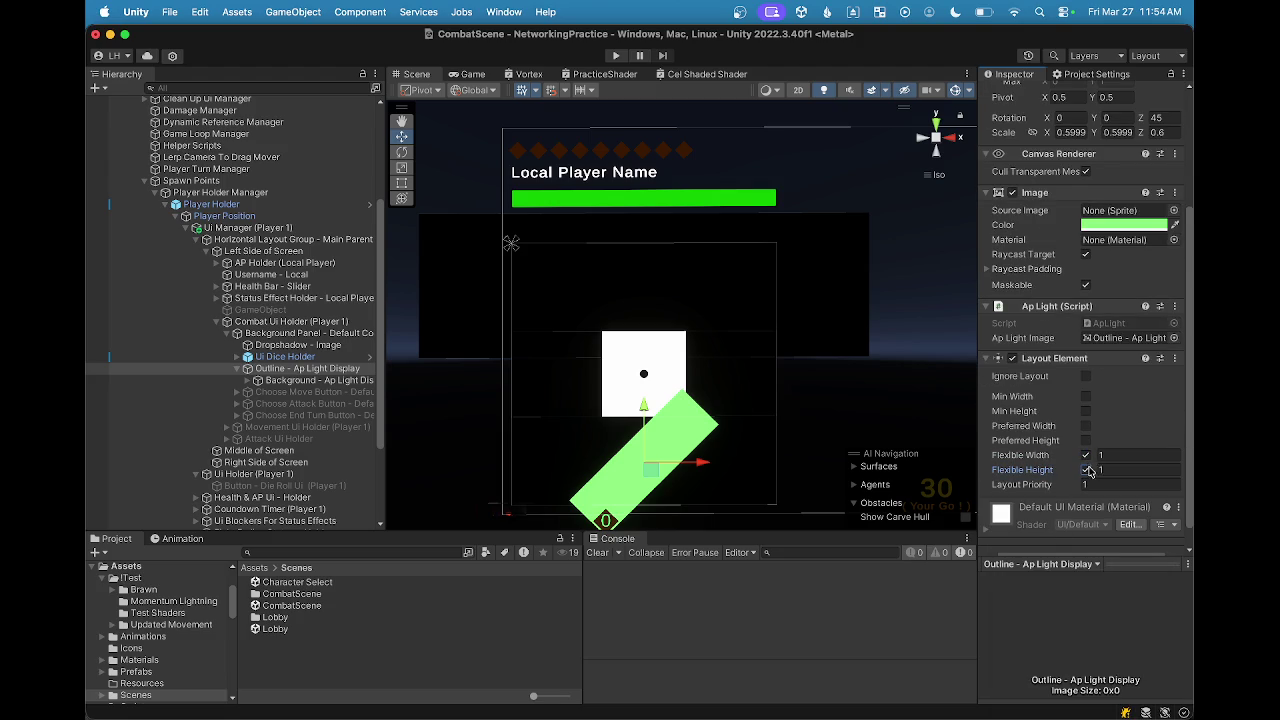
pyautogui.click(1086, 455)
pyautogui.click(1086, 470)
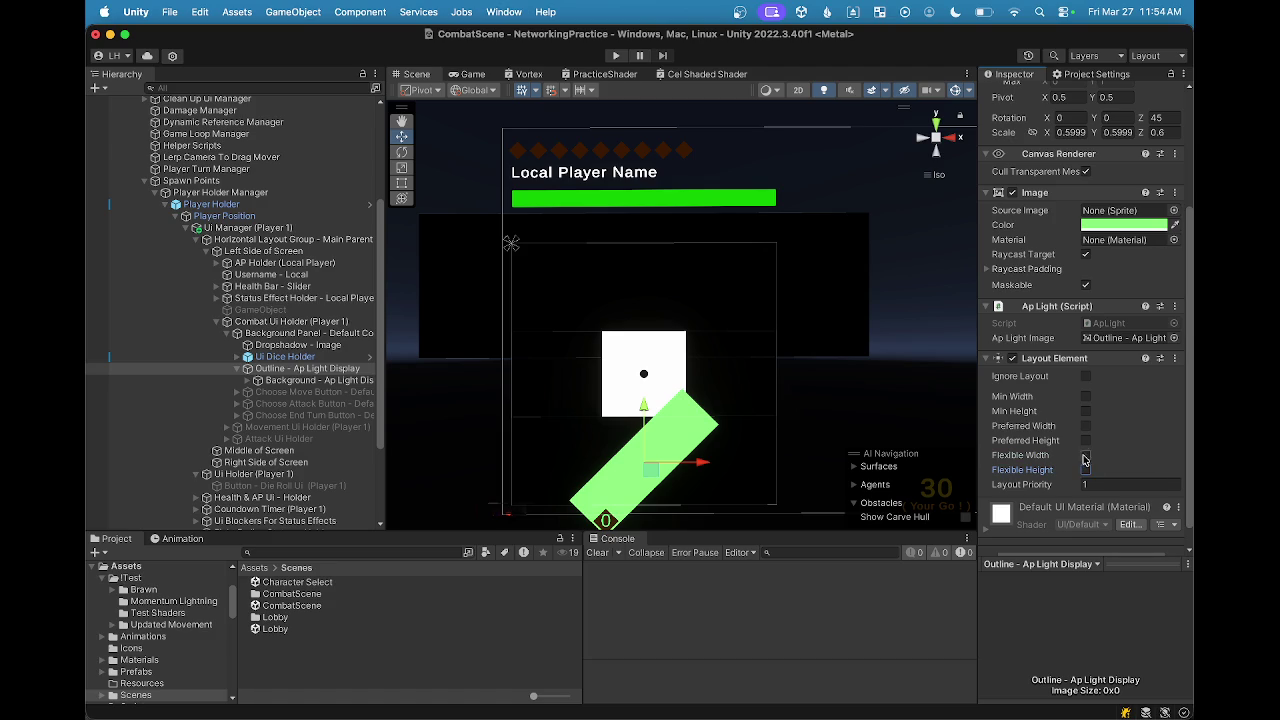
pyautogui.click(1086, 426)
pyautogui.click(1086, 440)
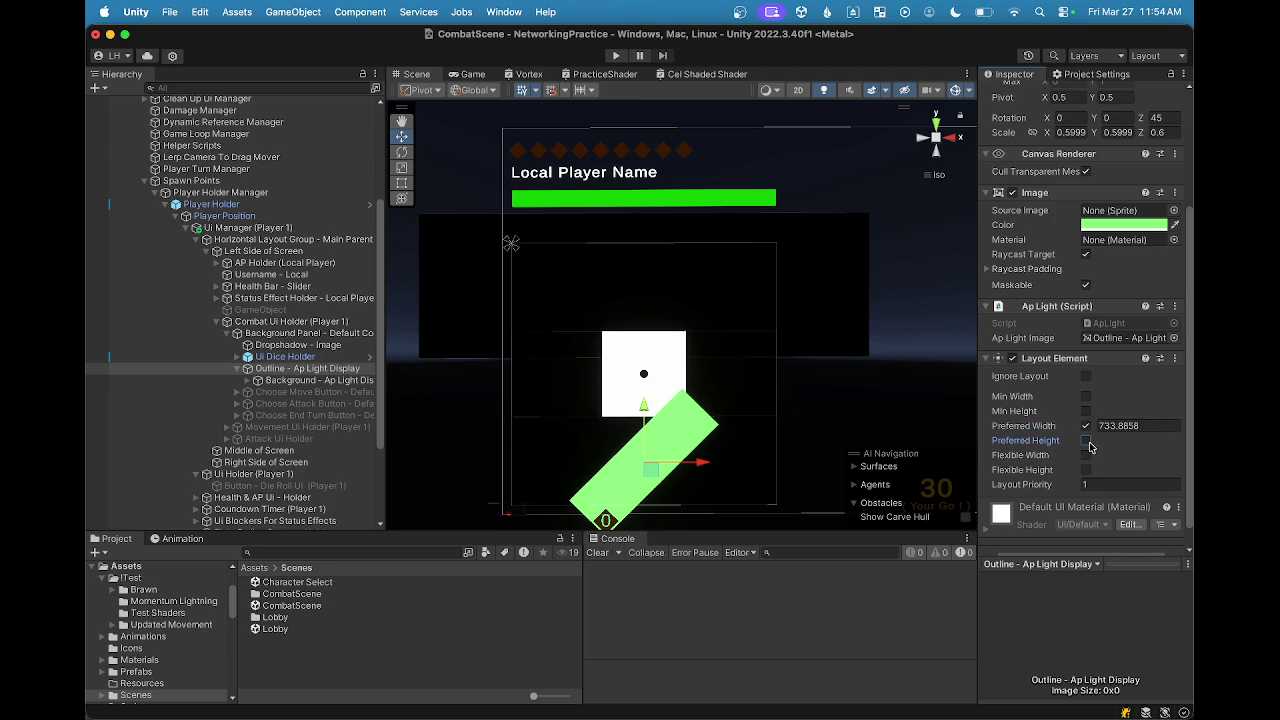
# Step: Try preferred width 380.2 and preferred height 337.5, undoing both changes
pyautogui.click(1097, 428)
pyautogui.write('380.2')
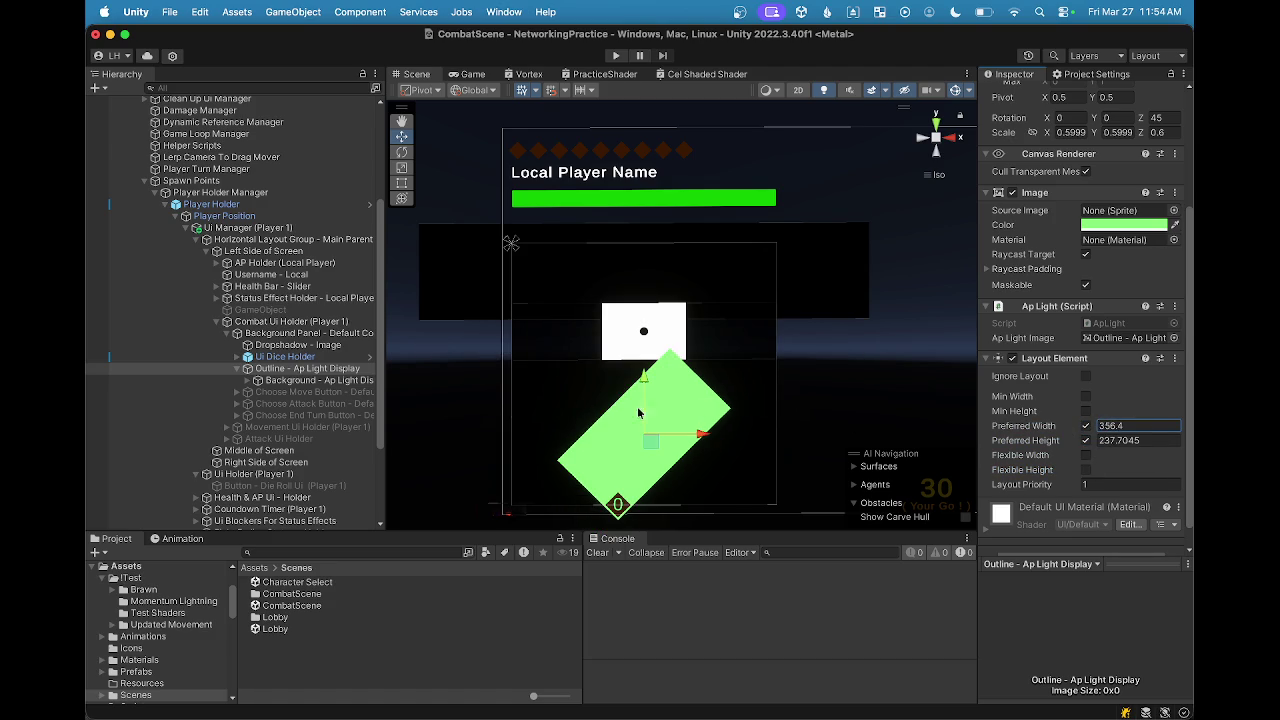
pyautogui.scroll(1, 1041, 459)
pyautogui.press('super+z')
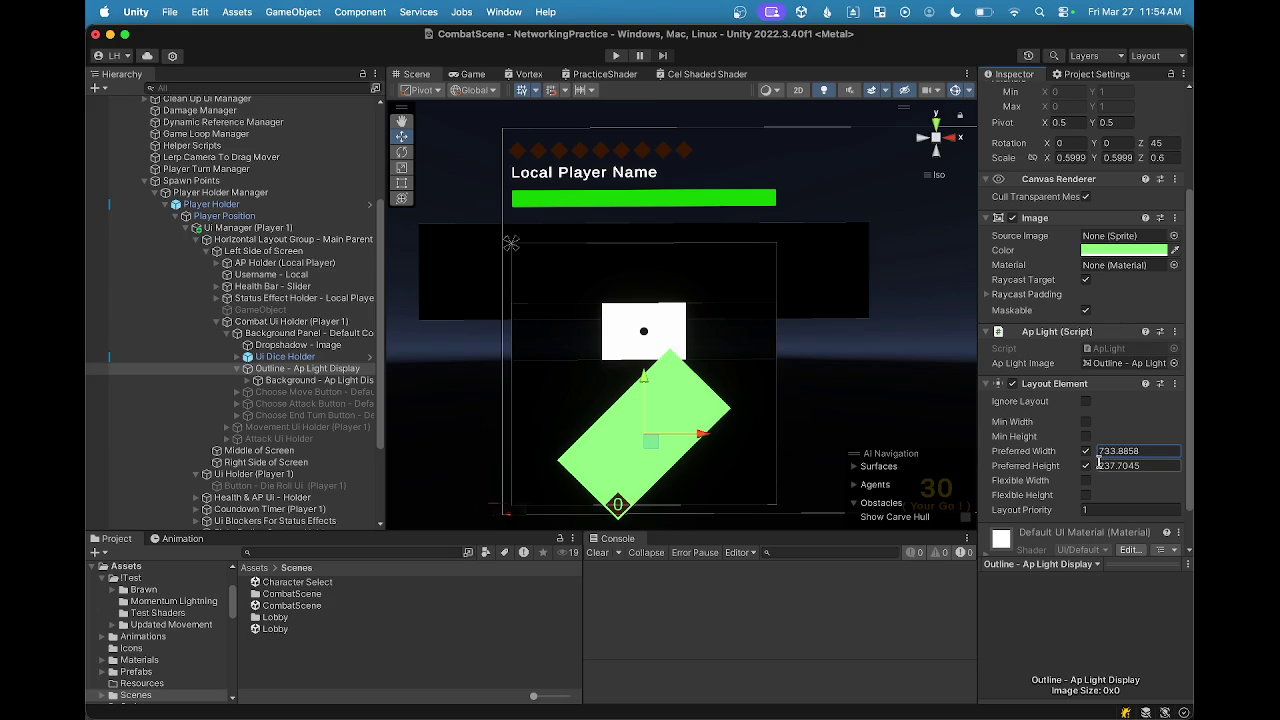
pyautogui.click(1097, 465)
pyautogui.click(1100, 467)
pyautogui.write('337.5')
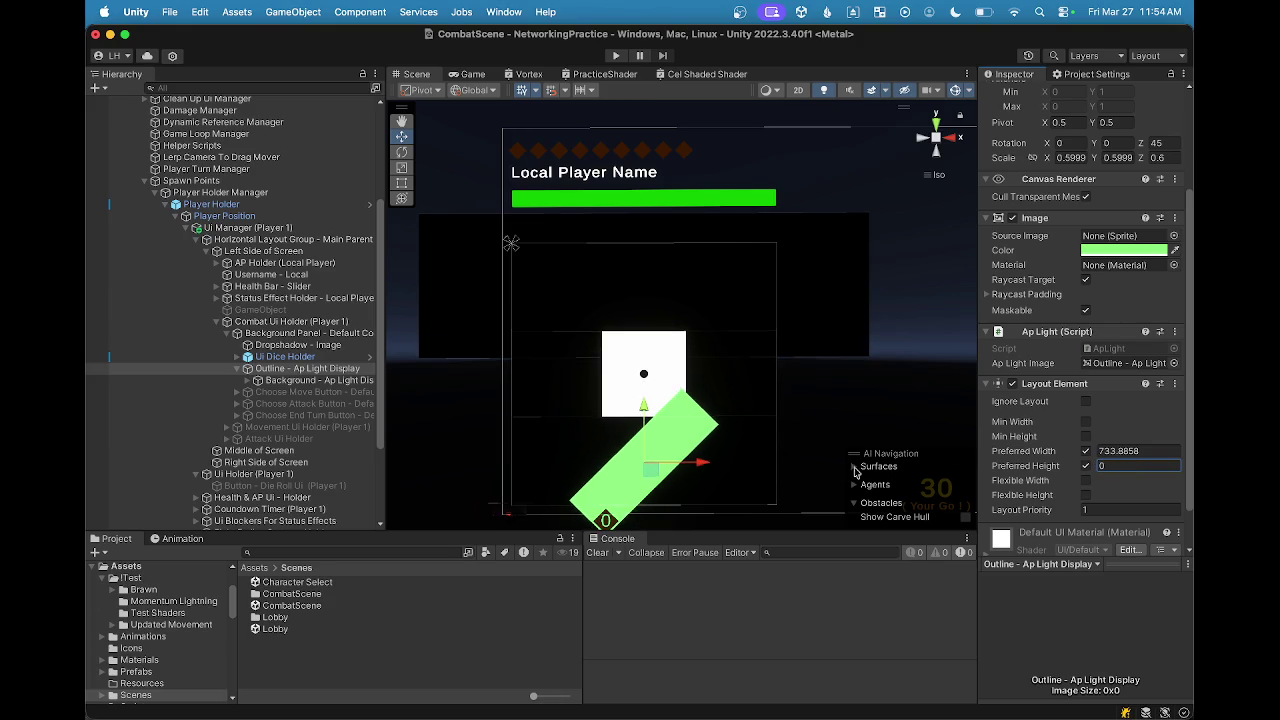
pyautogui.moveTo(1068, 458); pyautogui.dragTo(1085, 454)
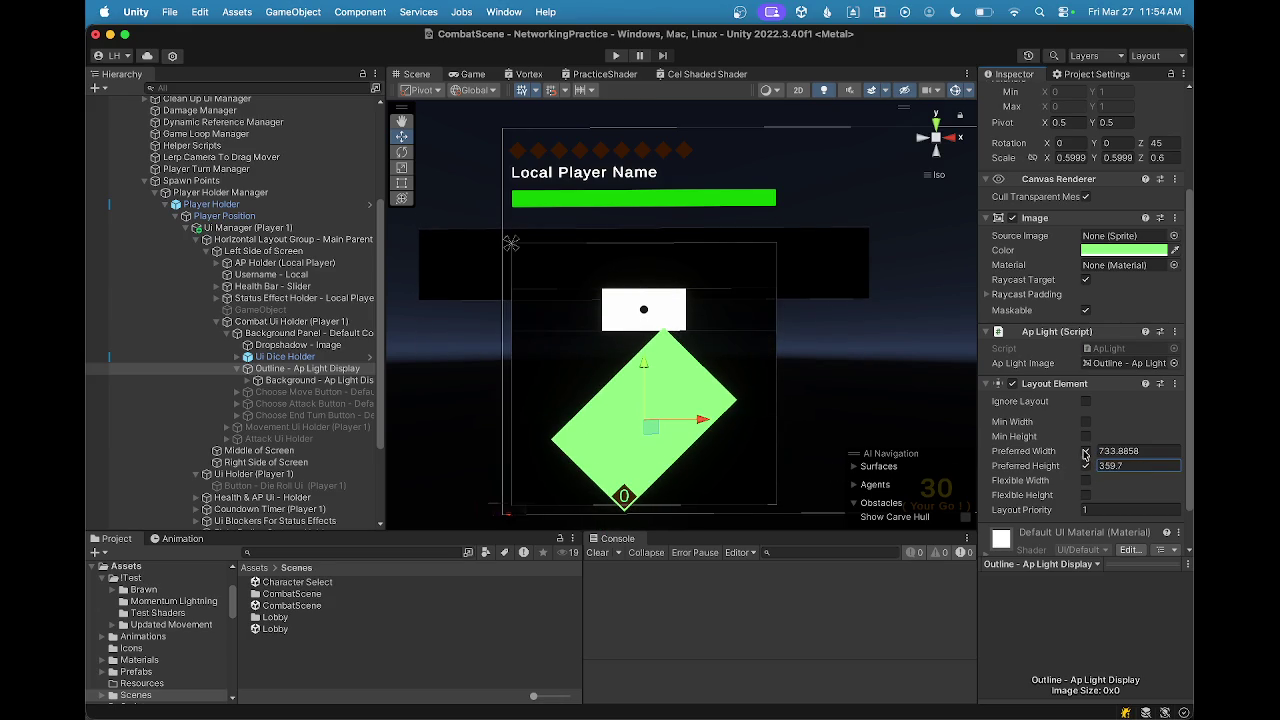
pyautogui.press('super+z')
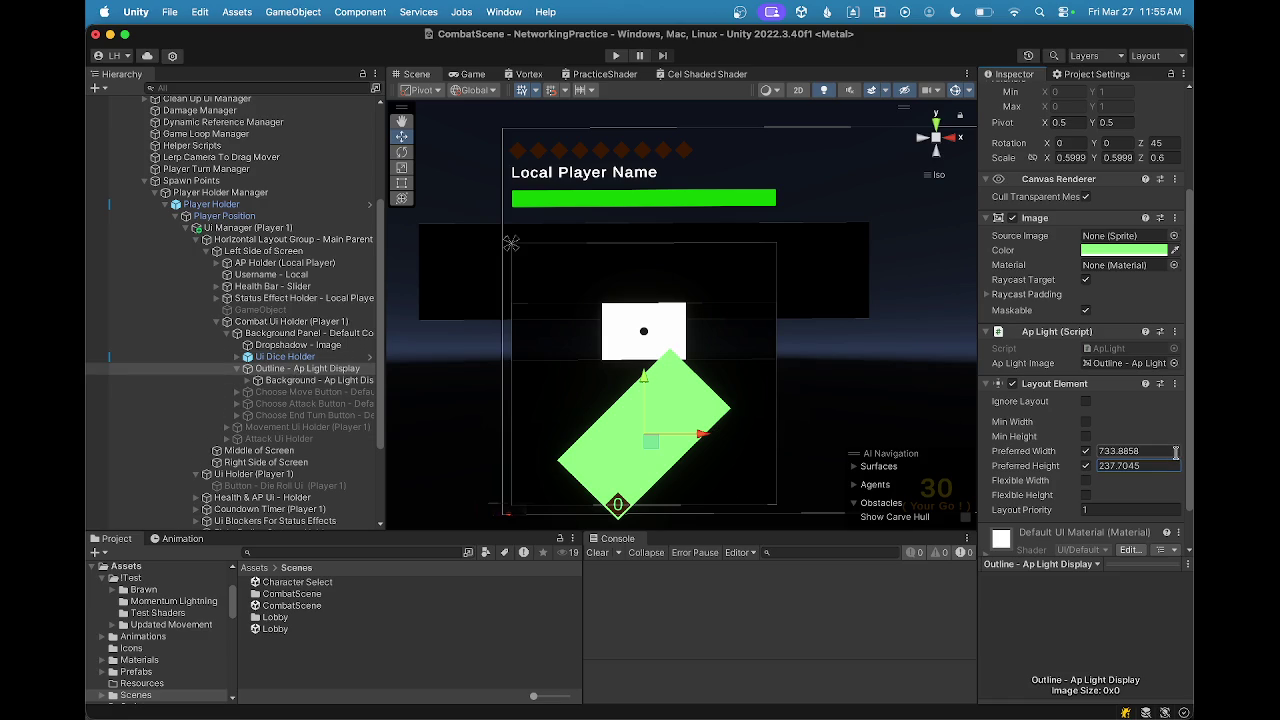
# Step: Remove the Layout Element component from Outline - Ap Light Display
pyautogui.click(1172, 387)
pyautogui.click(1175, 467)
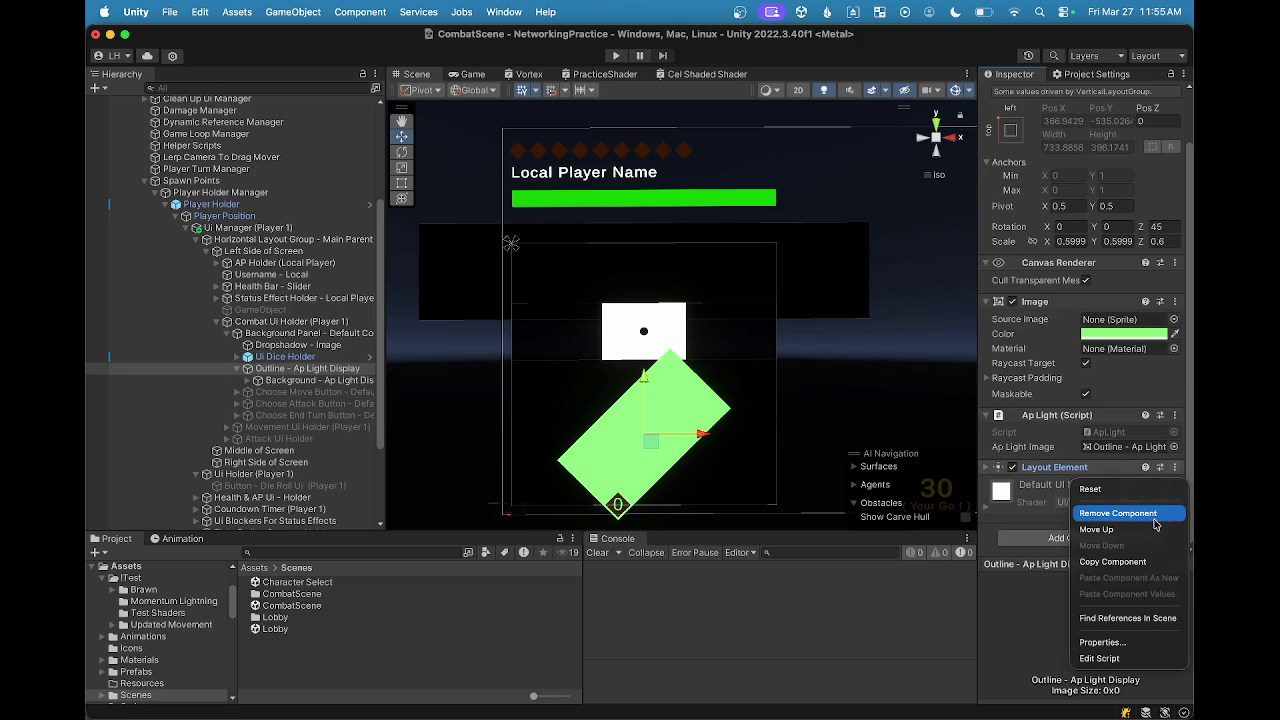
pyautogui.click(1110, 512)
pyautogui.click(279, 337)
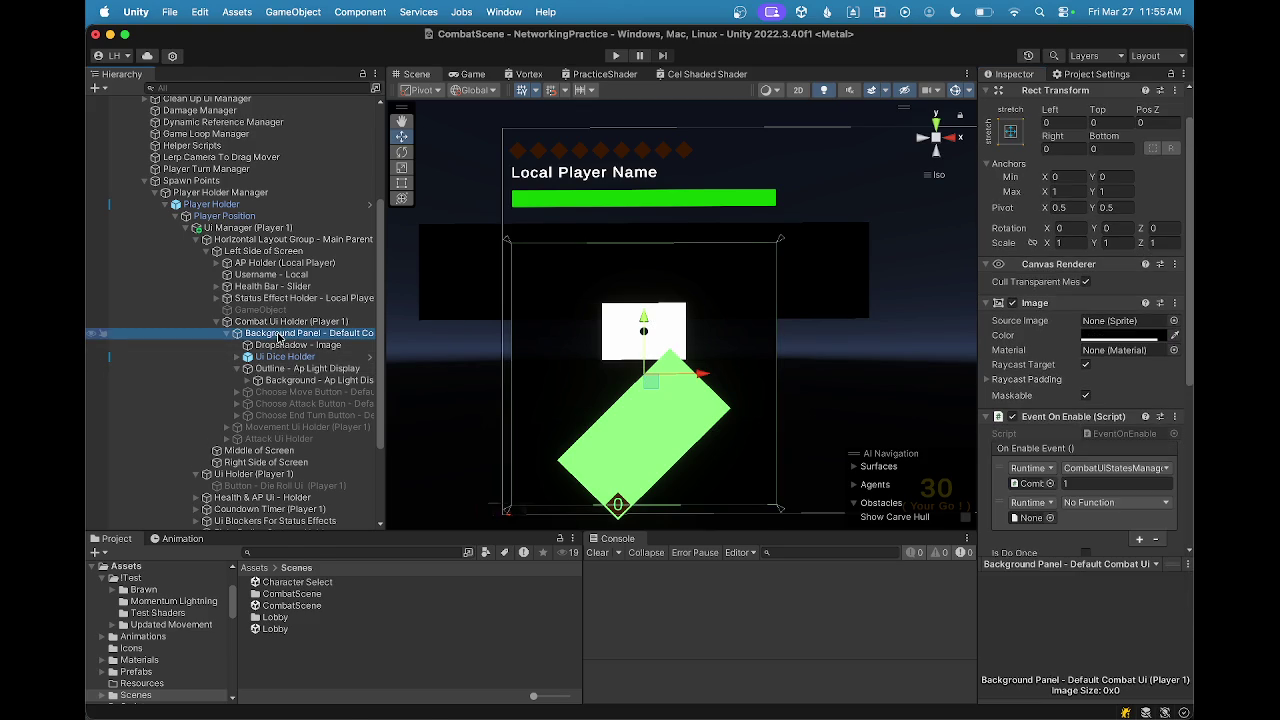
# Step: Create an empty GameObject under Background Panel and nest Outline - Ap Light Display inside it
pyautogui.rightClick(279, 337)
pyautogui.click(350, 323)
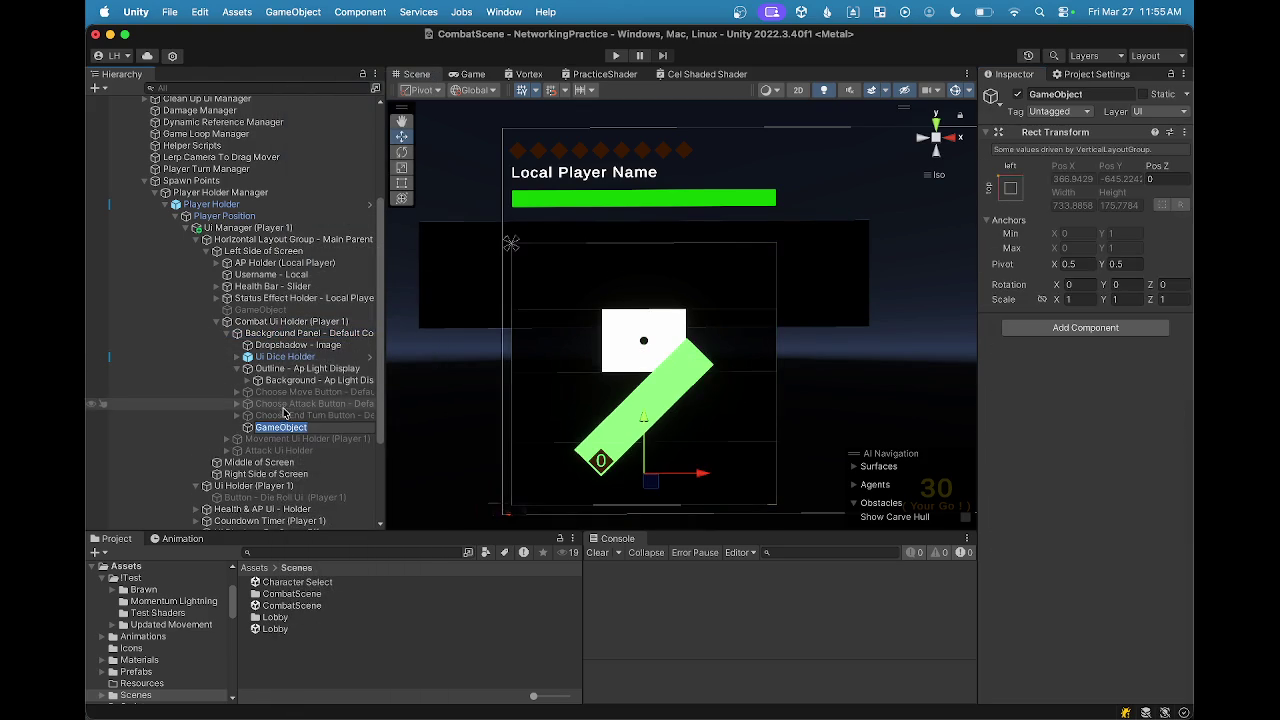
pyautogui.moveTo(272, 425)
pyautogui.mouseDown()
pyautogui.moveTo(250, 432)
pyautogui.moveTo(247, 368)
pyautogui.moveTo(270, 364)
pyautogui.mouseUp()
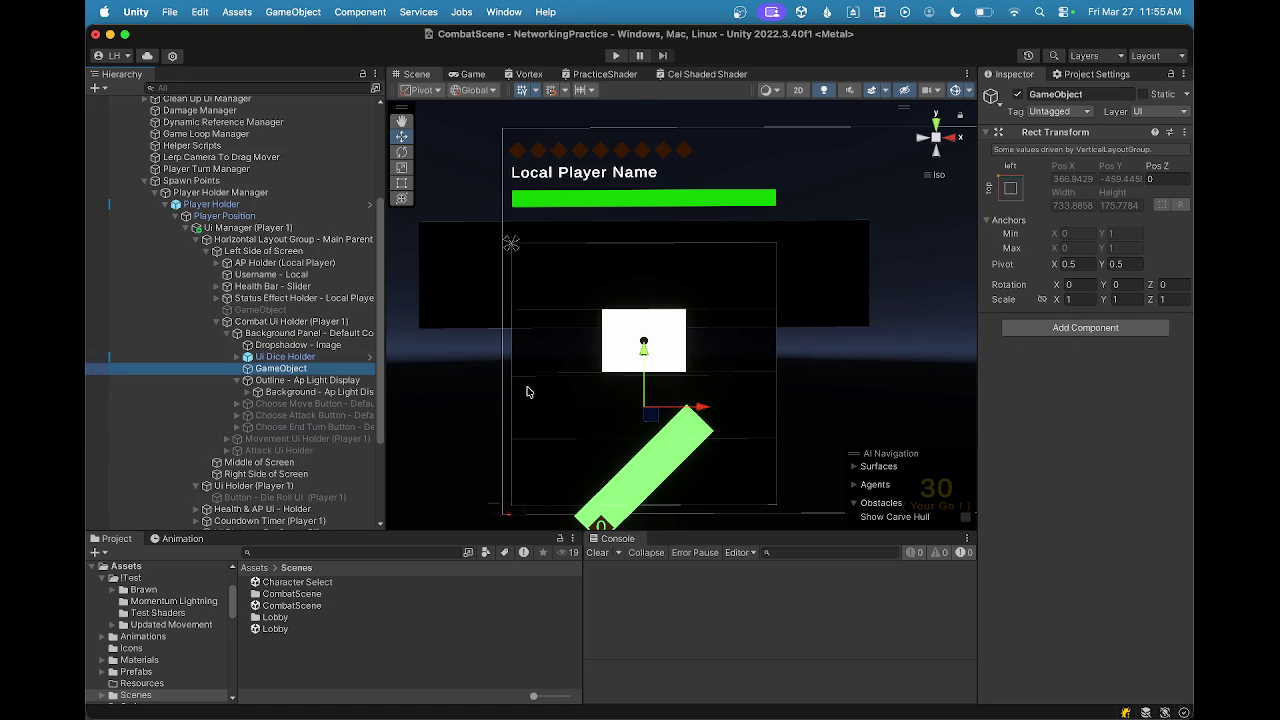
pyautogui.click(300, 383)
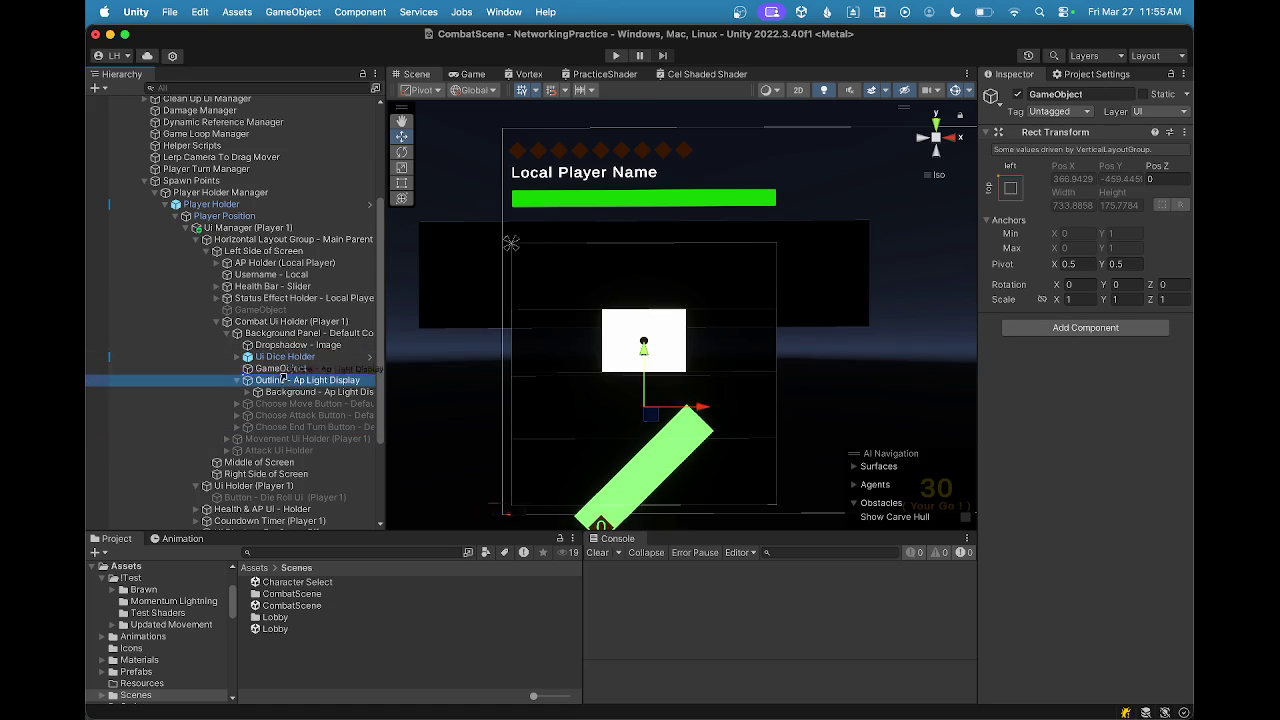
pyautogui.moveTo(283, 371); pyautogui.dragTo(289, 372)
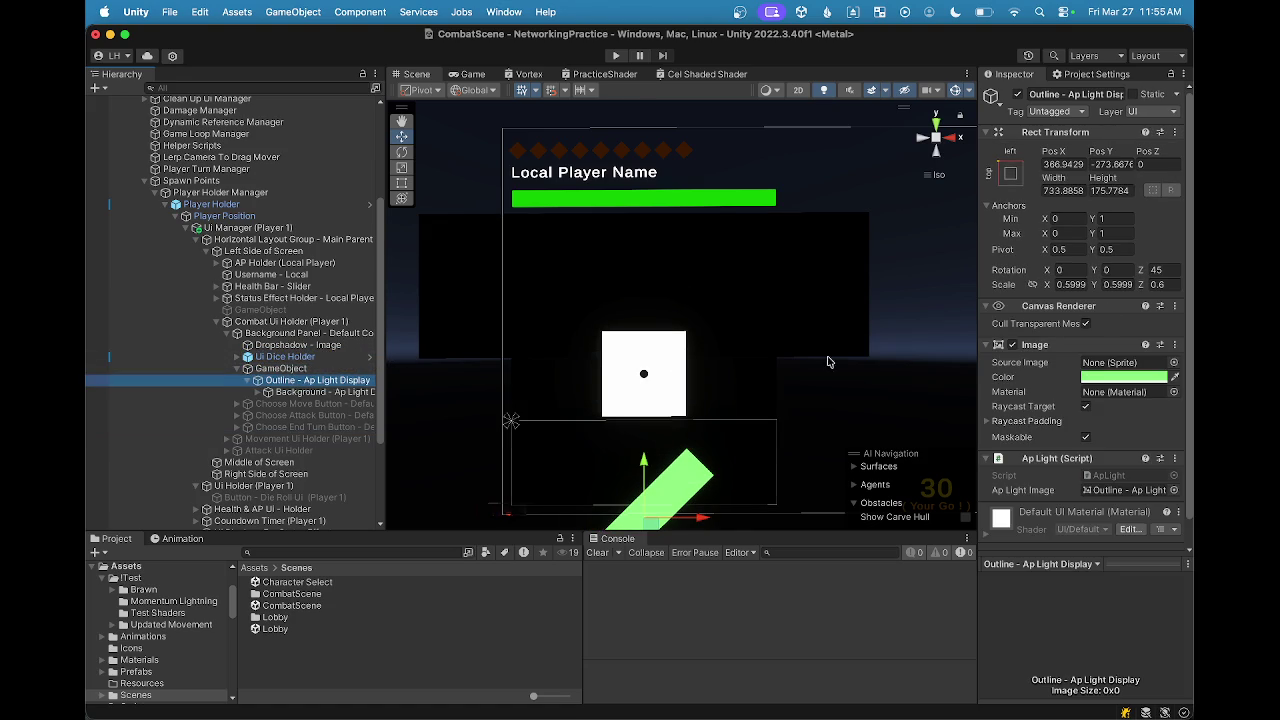
pyautogui.scroll(-2, 800, 390)
pyautogui.moveTo(710, 392); pyautogui.dragTo(717, 320)
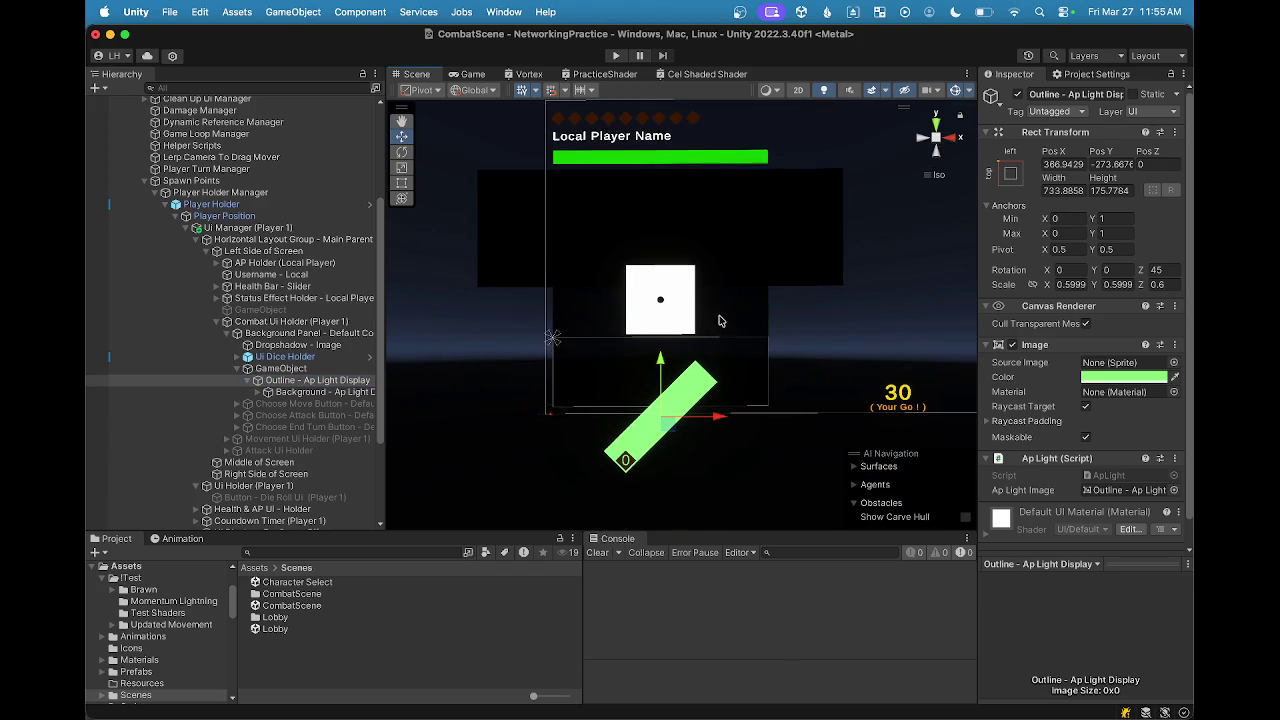
pyautogui.click(315, 393)
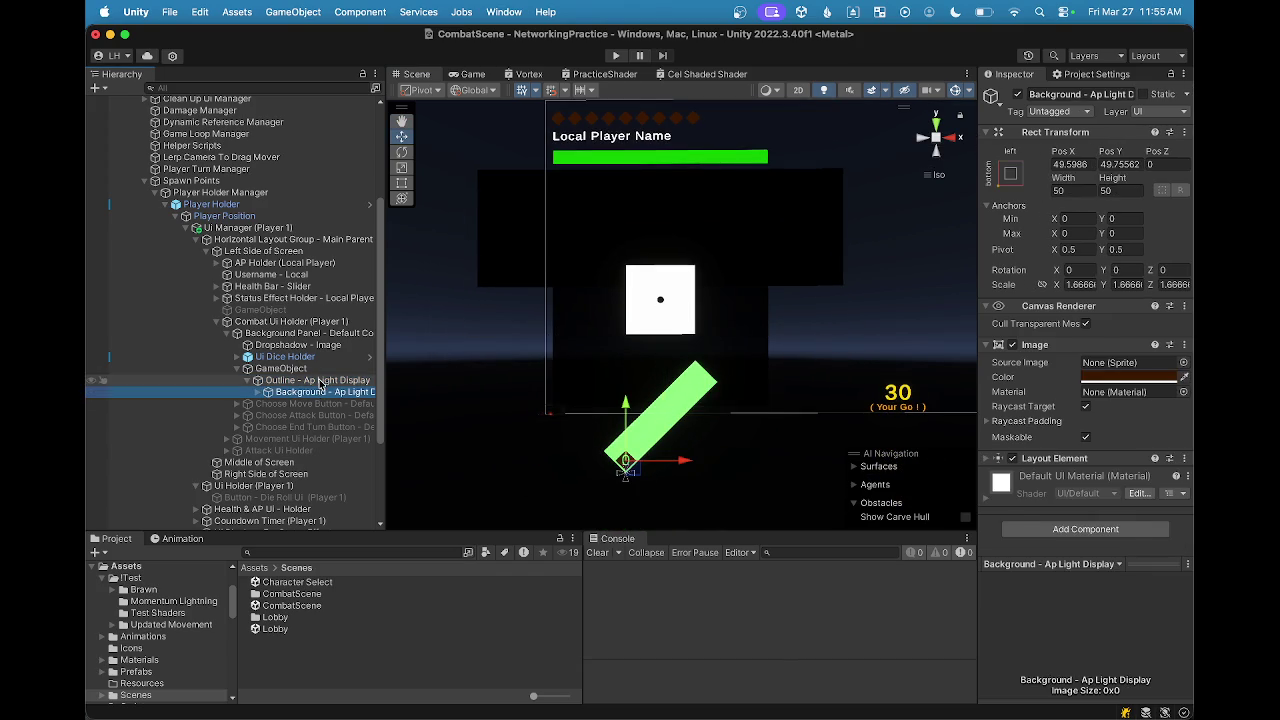
# Step: Resize Outline - Ap Light Display to width 100 and height 100
pyautogui.click(320, 381)
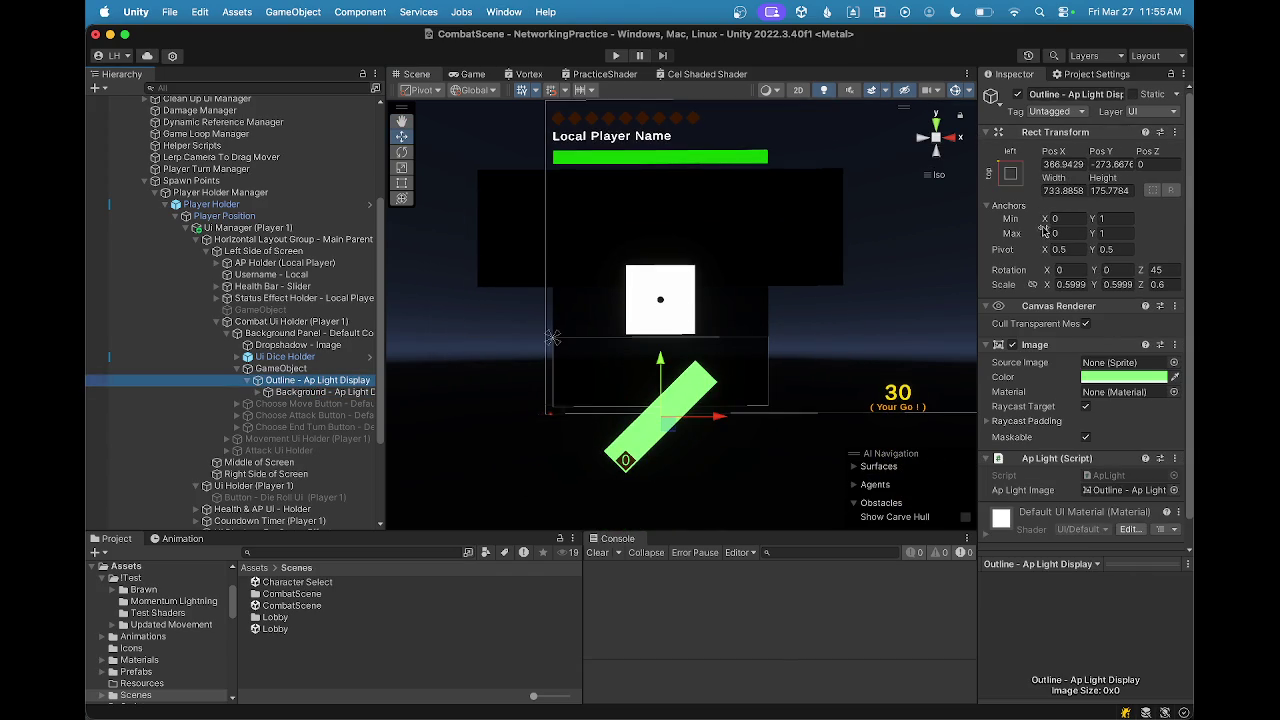
pyautogui.click(1107, 151)
pyautogui.moveTo(1107, 151); pyautogui.dragTo(1037, 148)
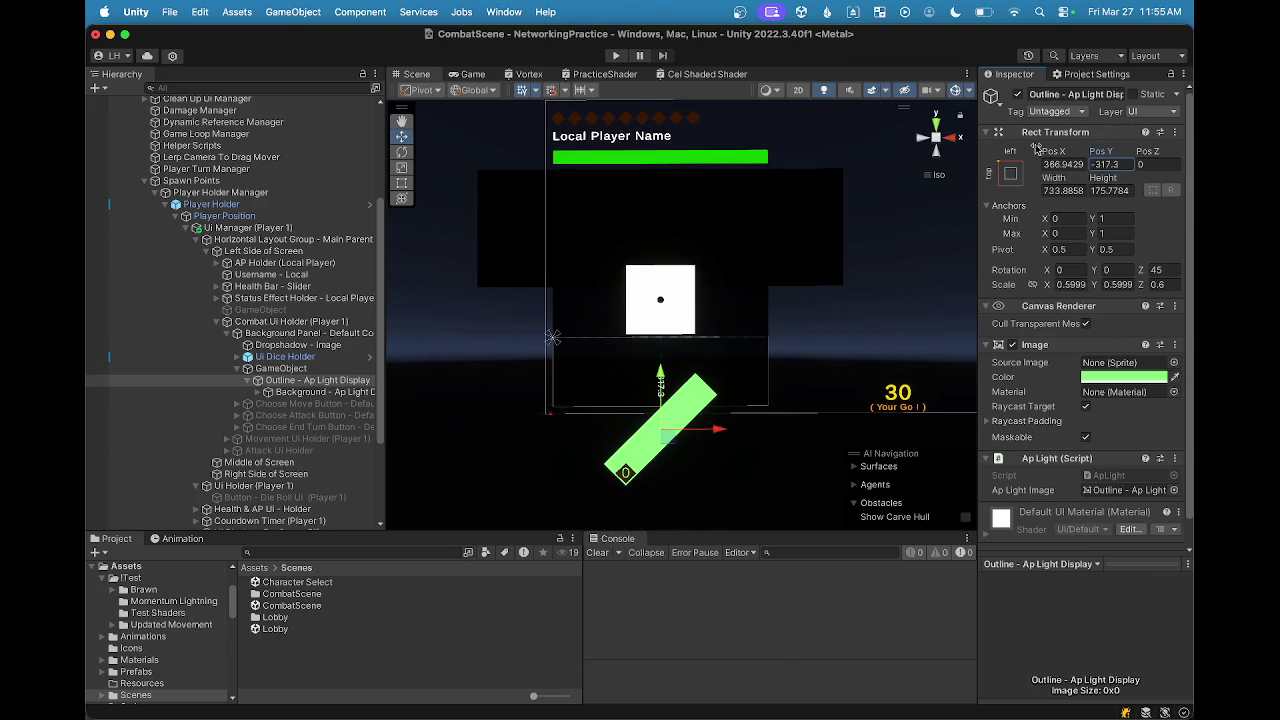
pyautogui.press('Escape')
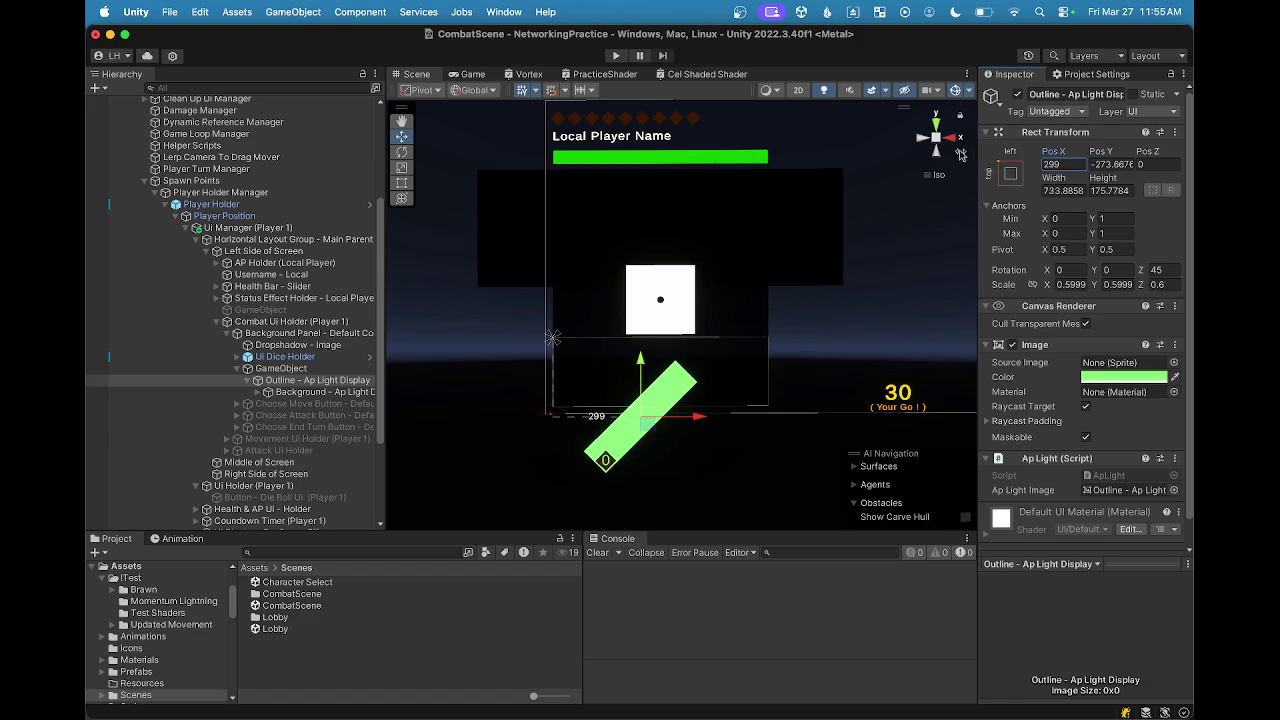
pyautogui.moveTo(1060, 179); pyautogui.dragTo(946, 184)
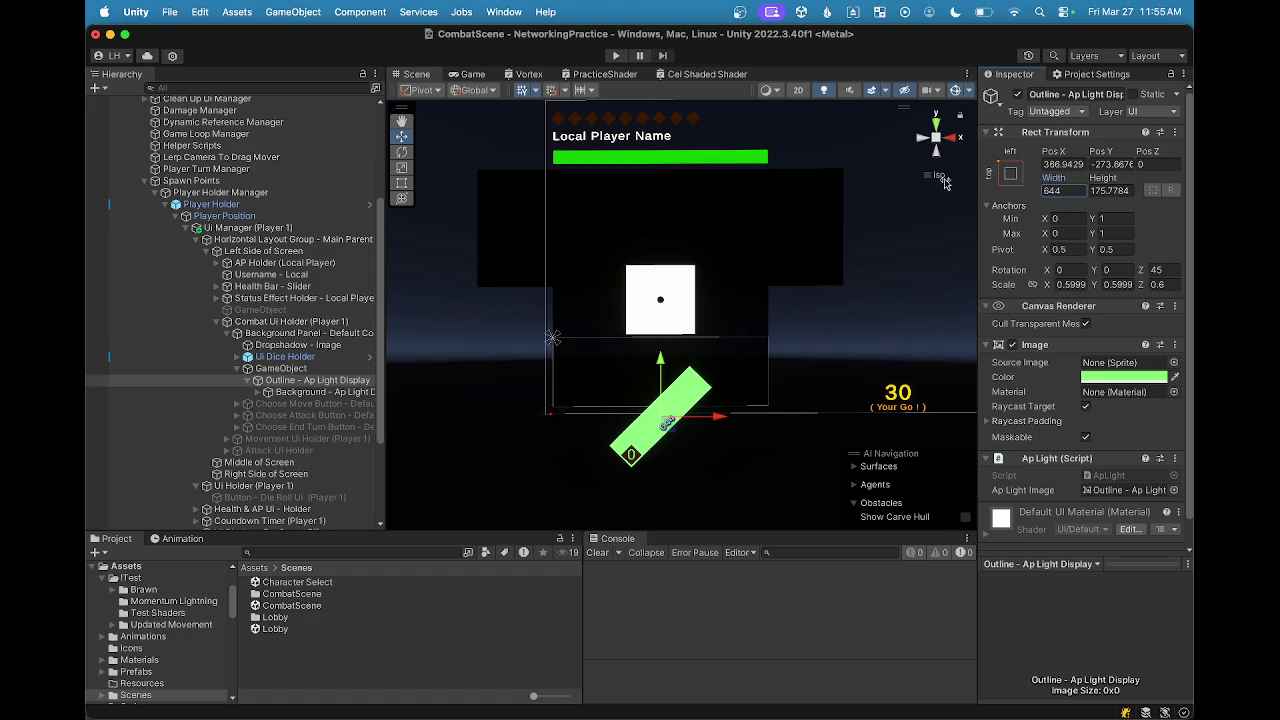
pyautogui.press('Tab')
pyautogui.moveTo(1066, 180); pyautogui.dragTo(1062, 184)
pyautogui.write('1')
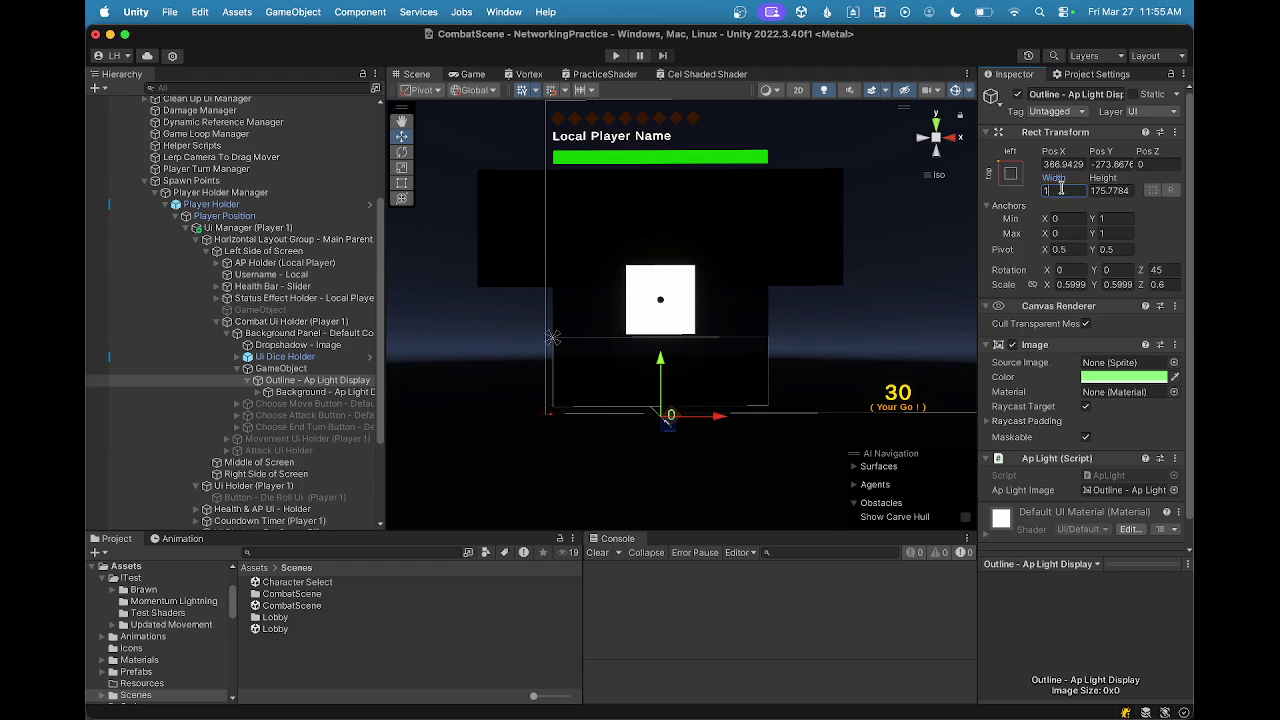
pyautogui.write('75')
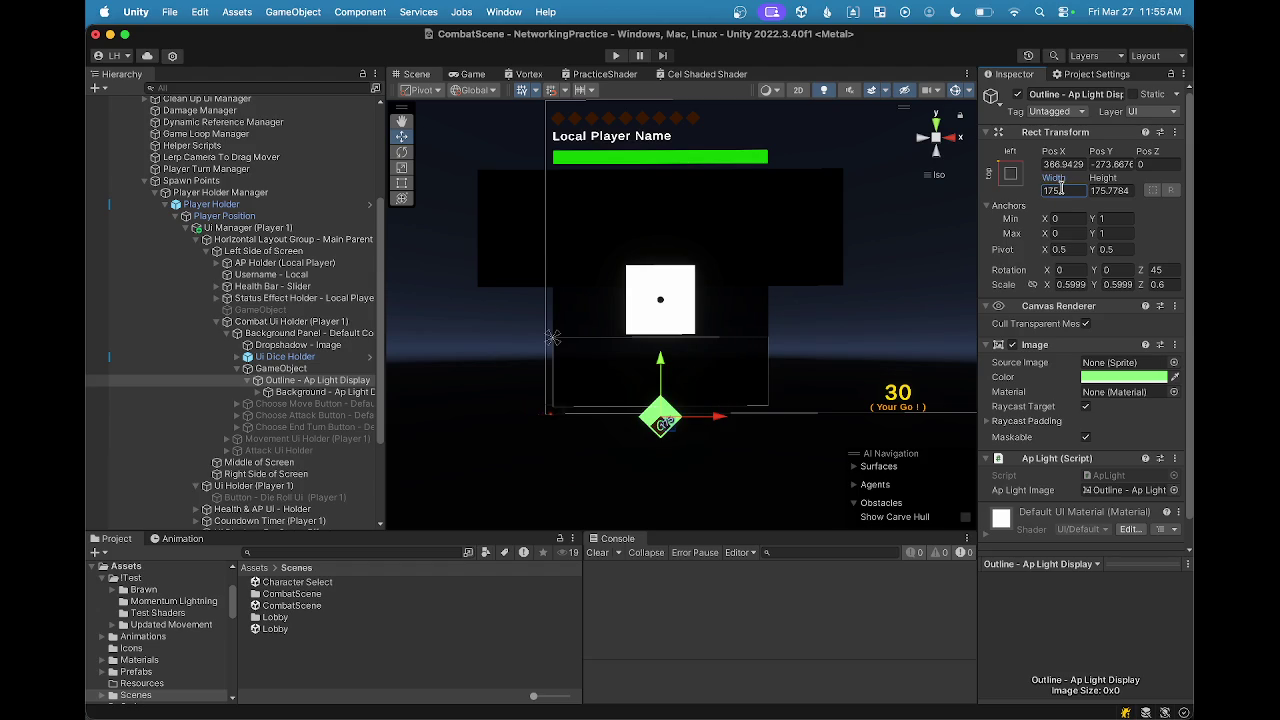
pyautogui.moveTo(1056, 180); pyautogui.dragTo(998, 182)
pyautogui.click(1078, 190)
pyautogui.write('100')
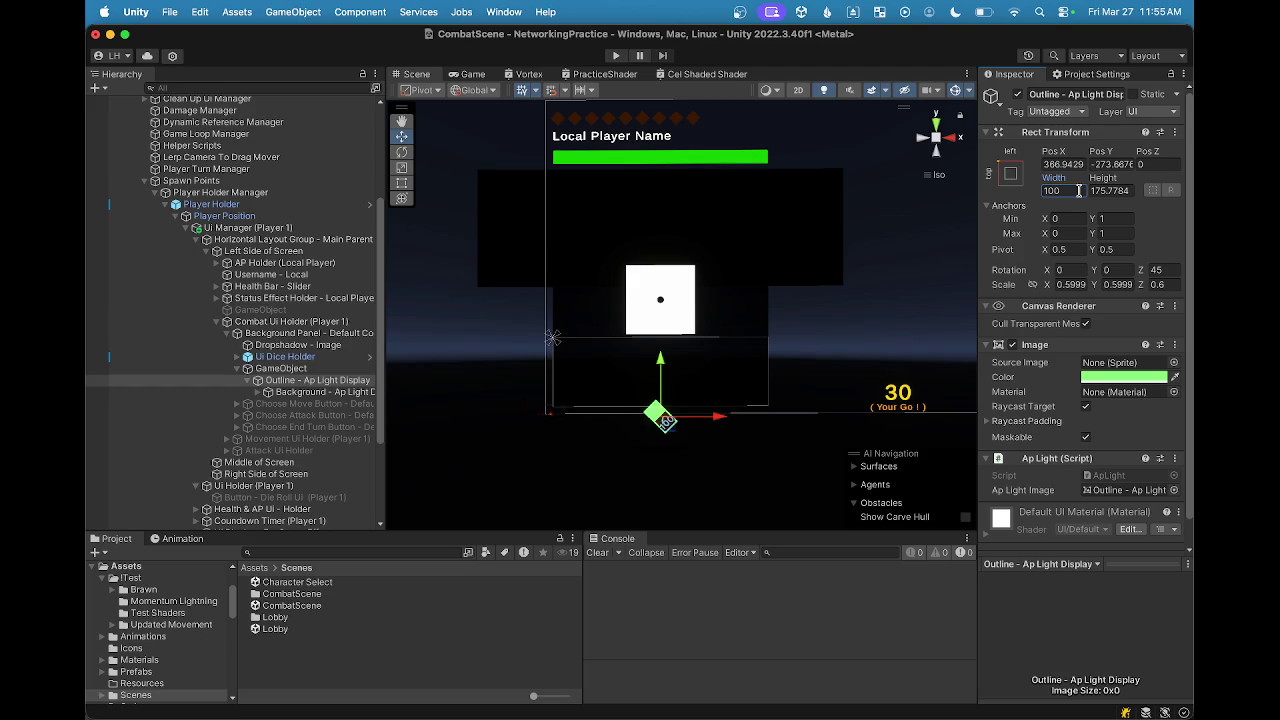
pyautogui.click(1120, 191)
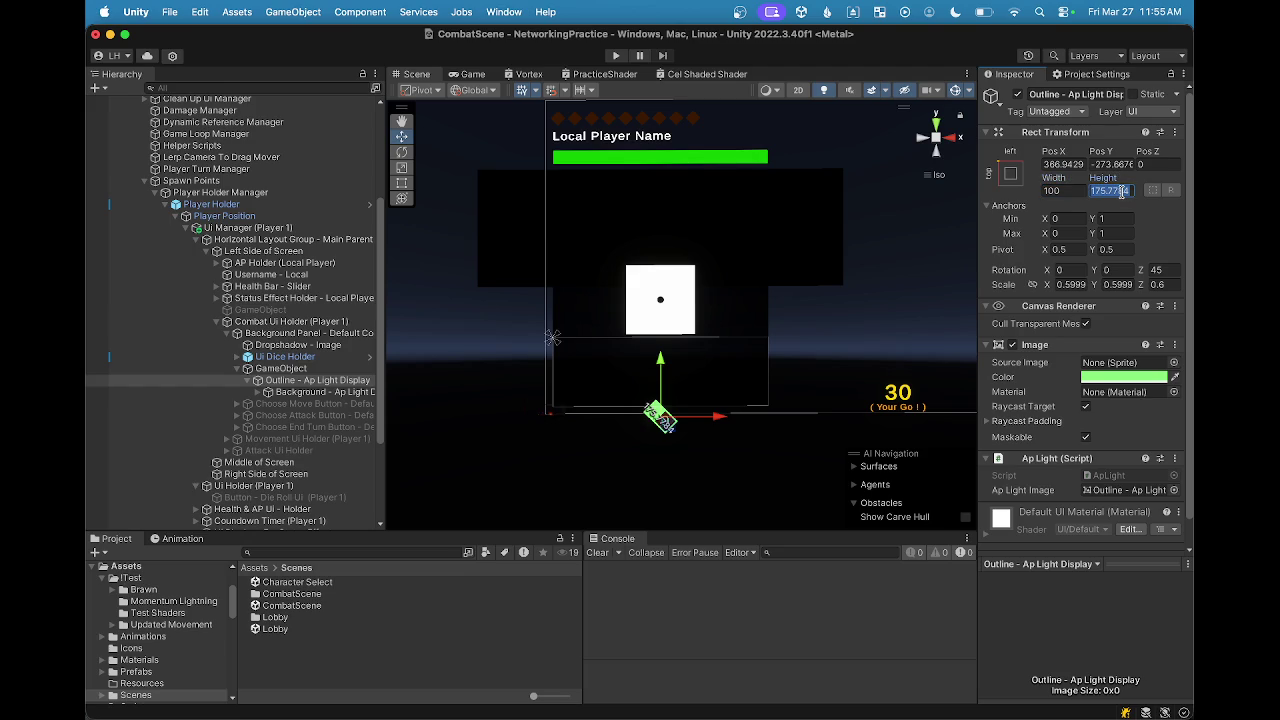
pyautogui.write('100')
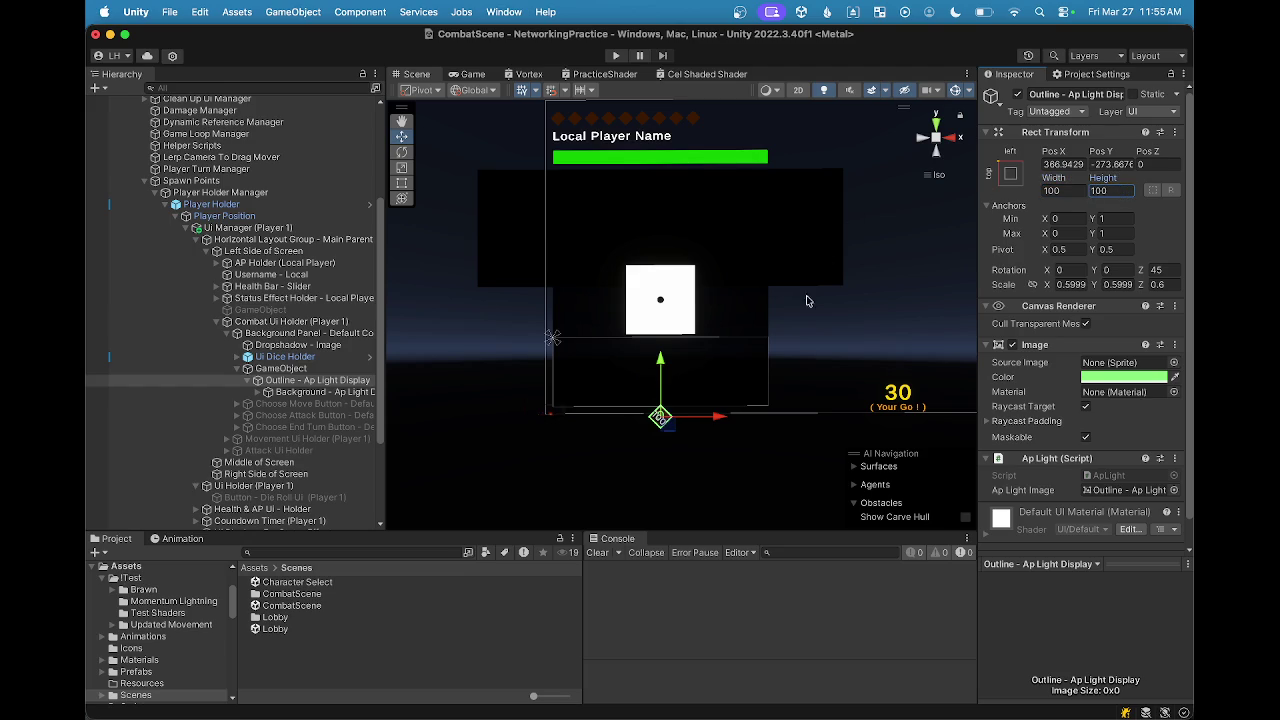
# Step: Set the outline's Pos Y to 0, keeping its original Pos X
pyautogui.scroll(5, 740, 466)
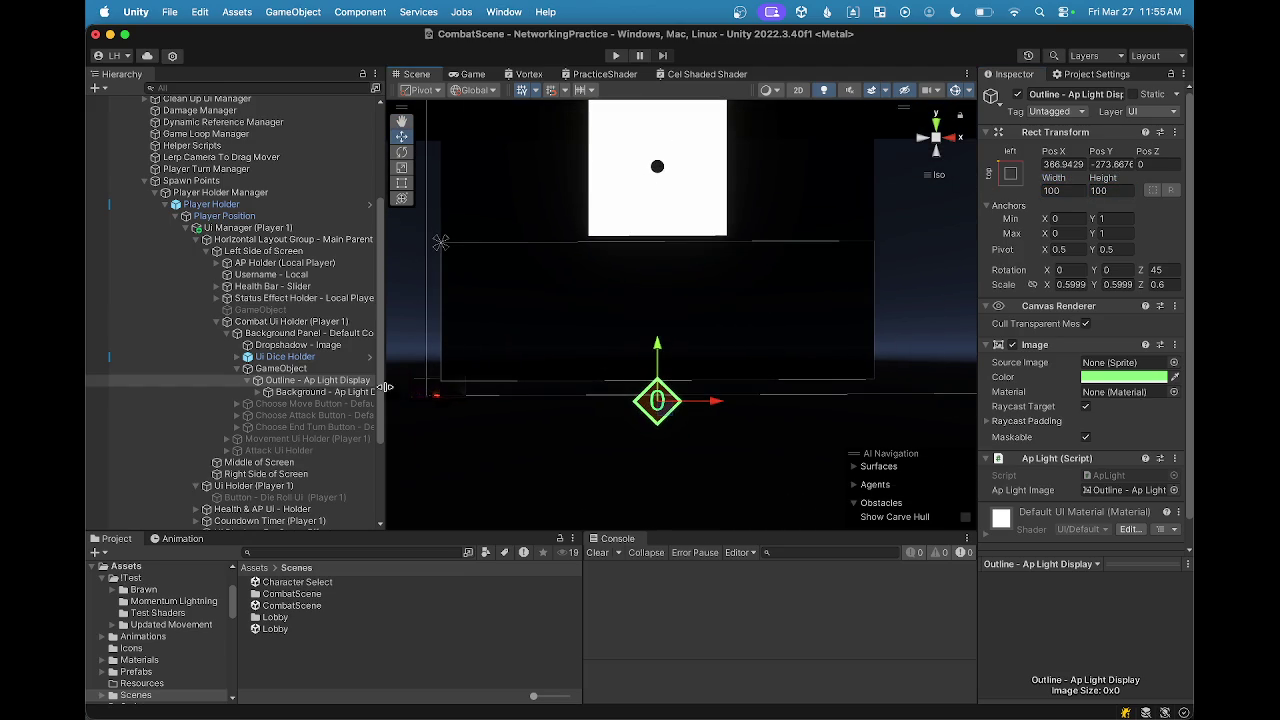
pyautogui.click(1103, 164)
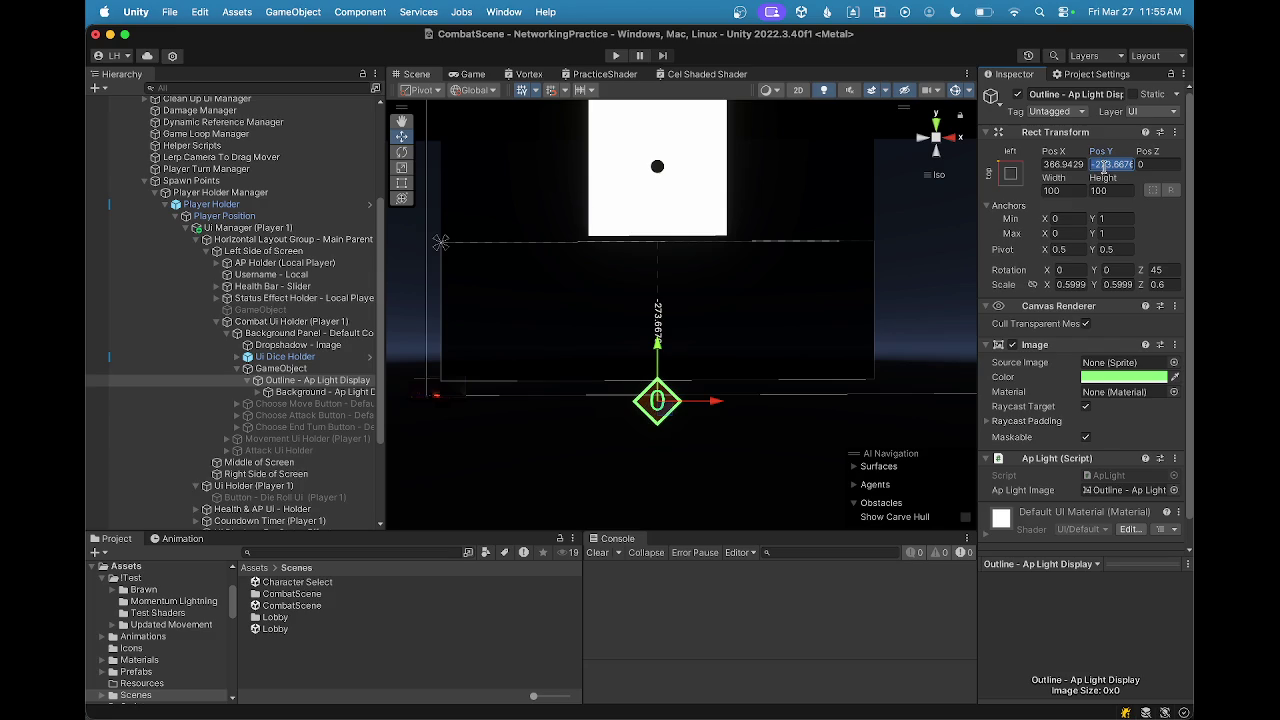
pyautogui.write('0')
pyautogui.click(1060, 164)
pyautogui.write('0')
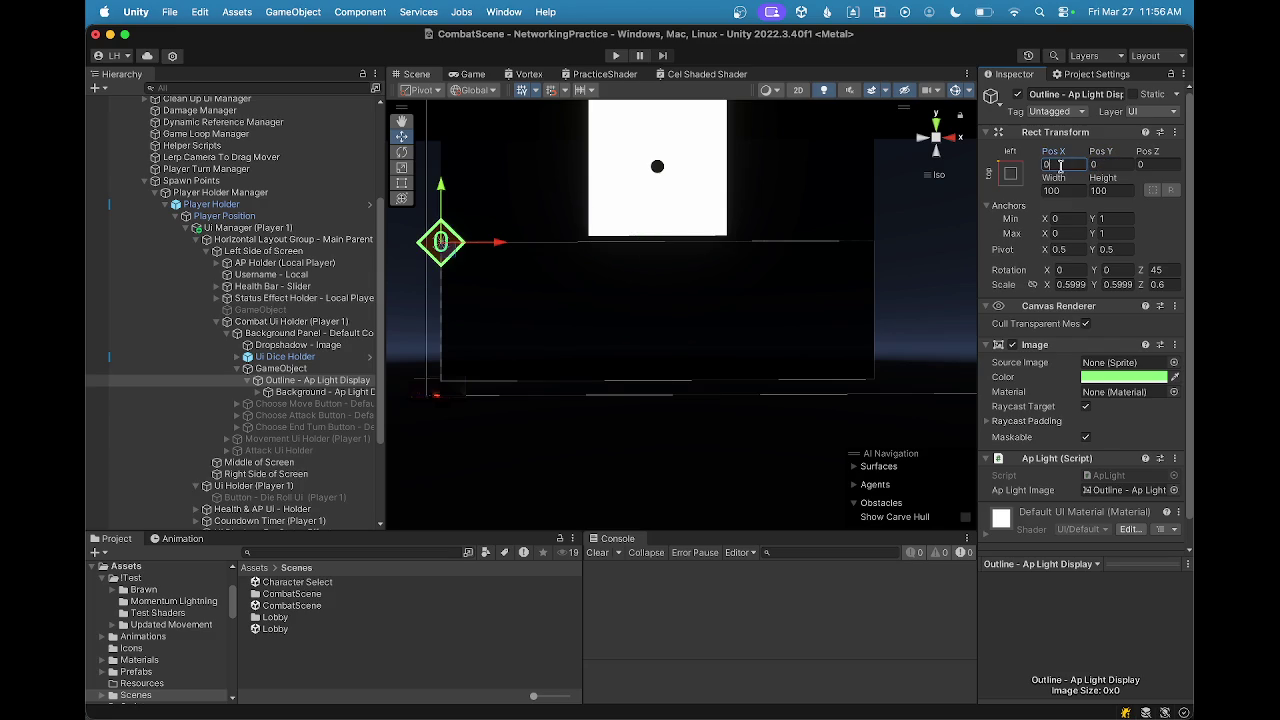
pyautogui.press('super+z')
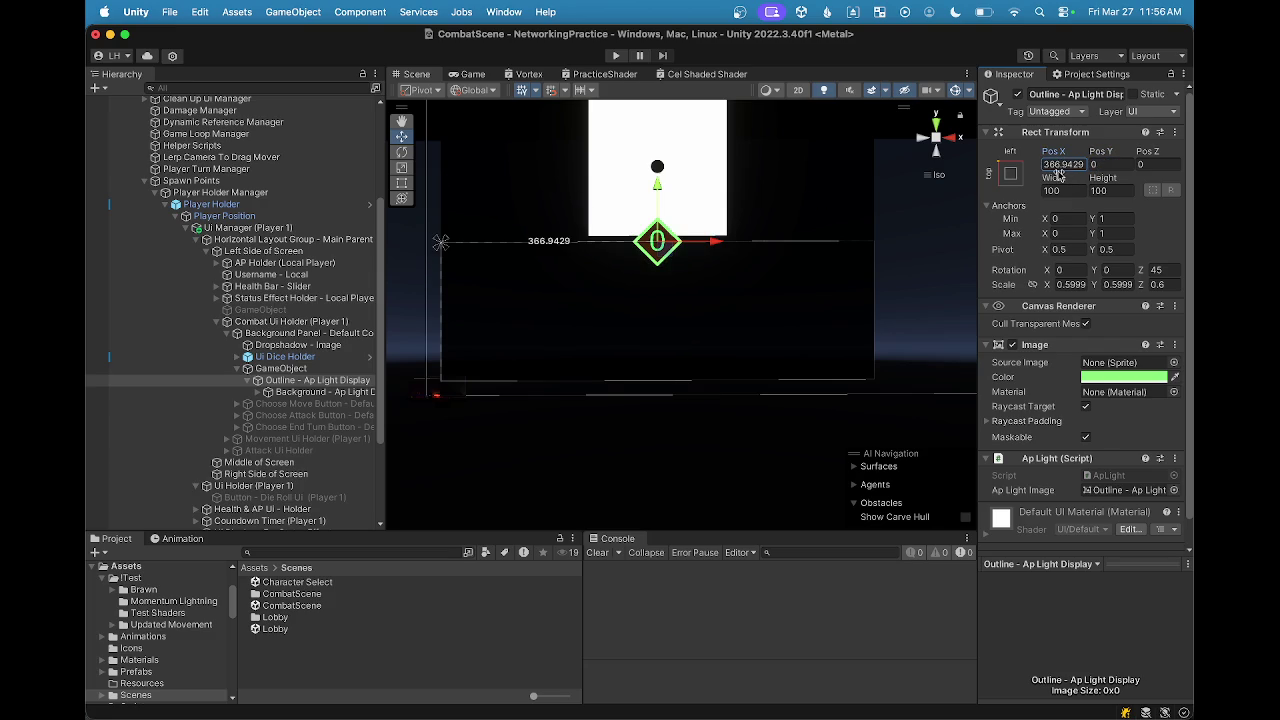
pyautogui.scroll(-2, 1053, 170)
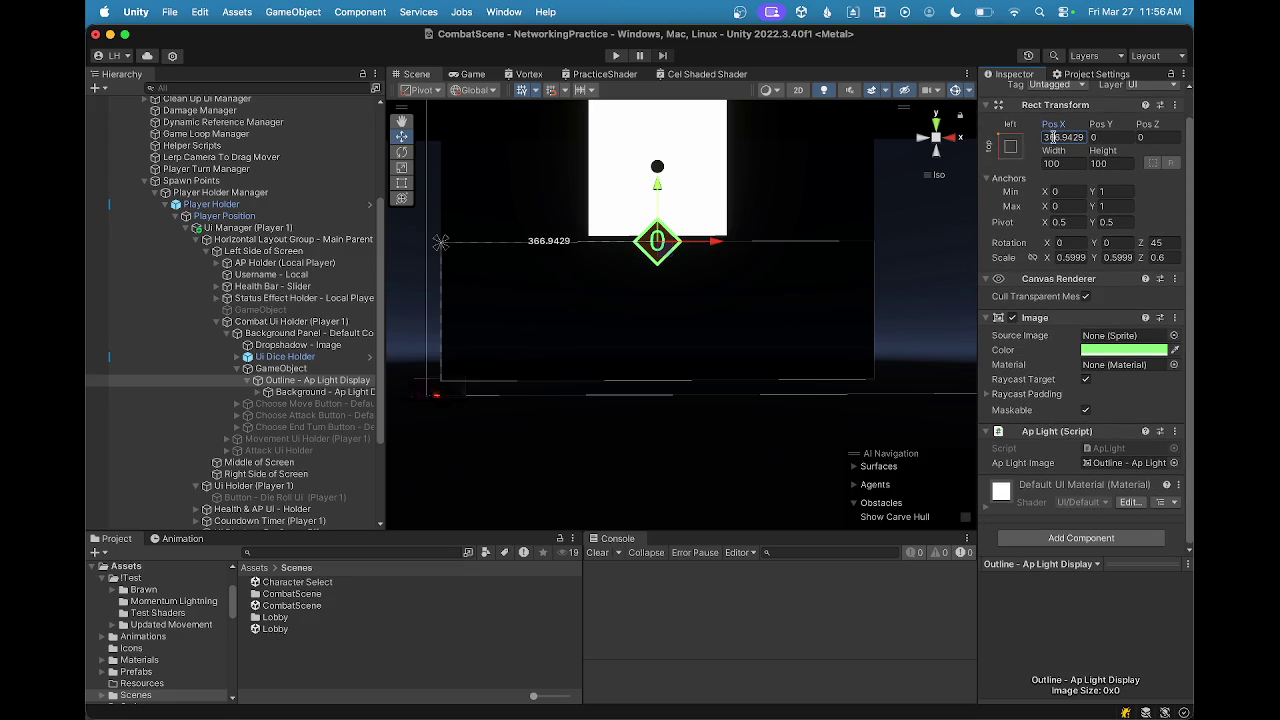
pyautogui.click(265, 392)
pyautogui.click(266, 369)
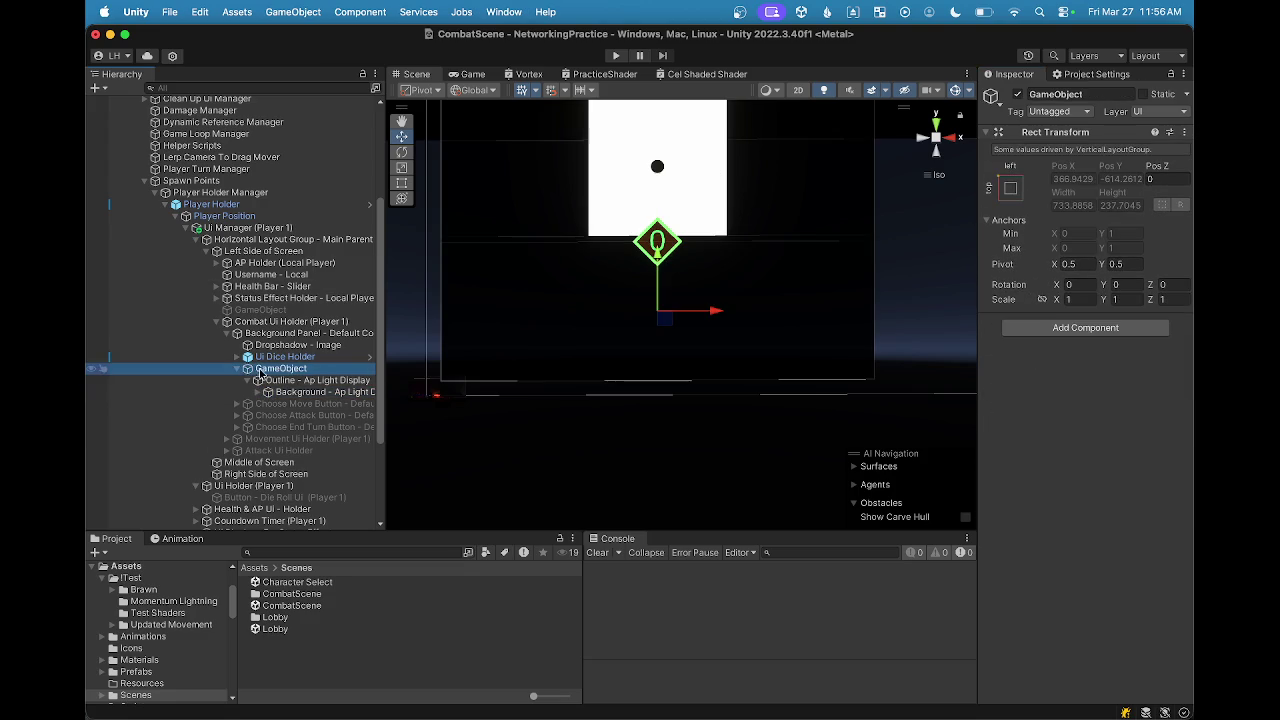
# Step: Add a Layout Element to the AP light container with Flexible Width 1 and Preferred Height 80.5
pyautogui.click(237, 369)
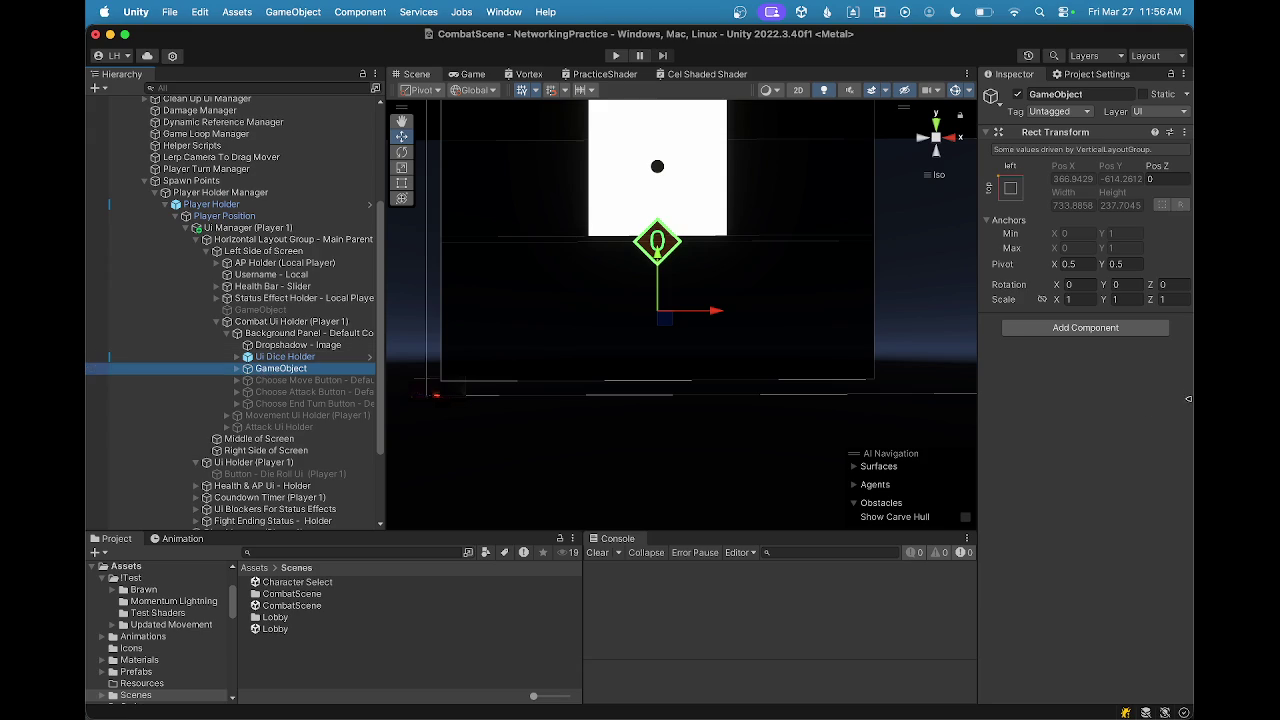
pyautogui.click(1088, 328)
pyautogui.click(1029, 381)
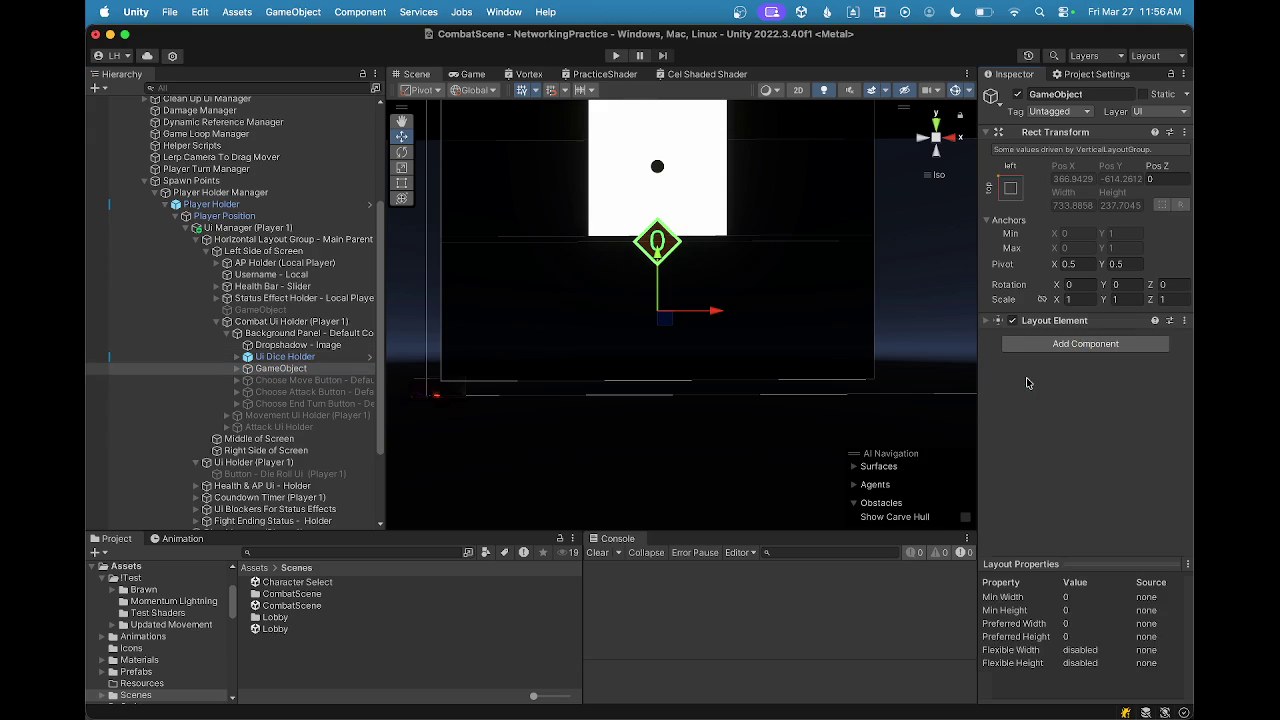
pyautogui.click(986, 321)
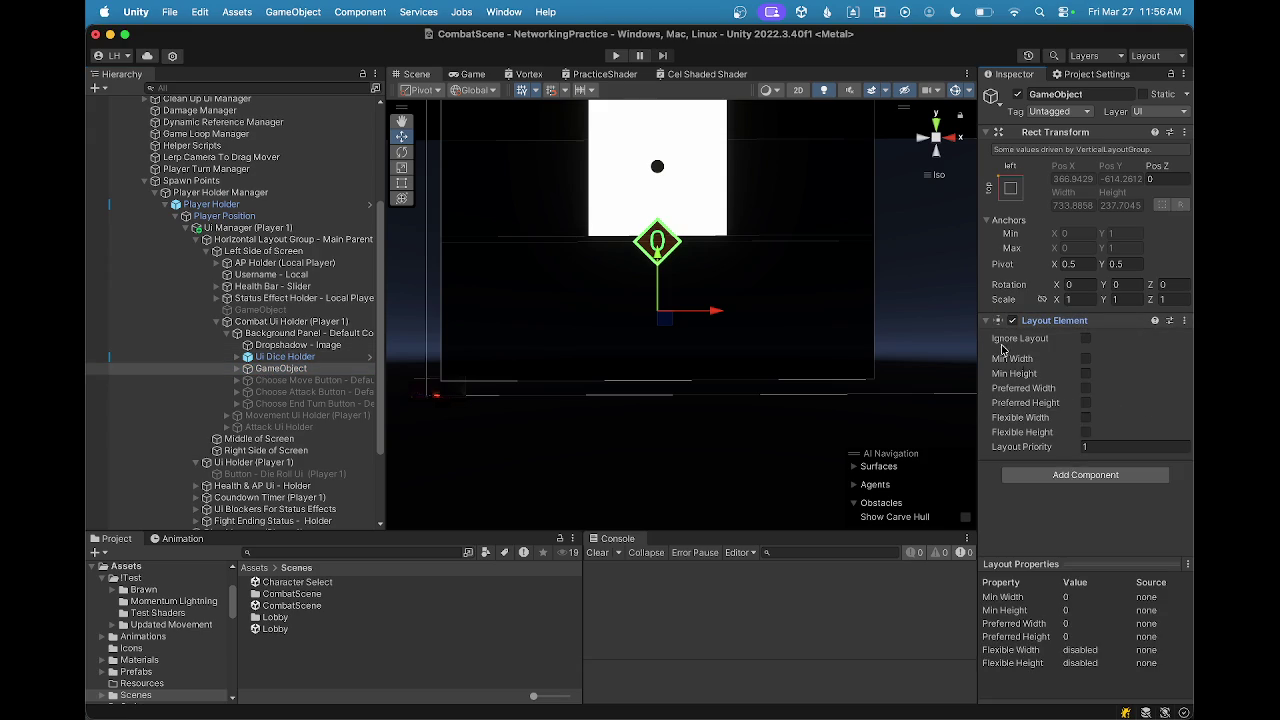
pyautogui.click(1084, 419)
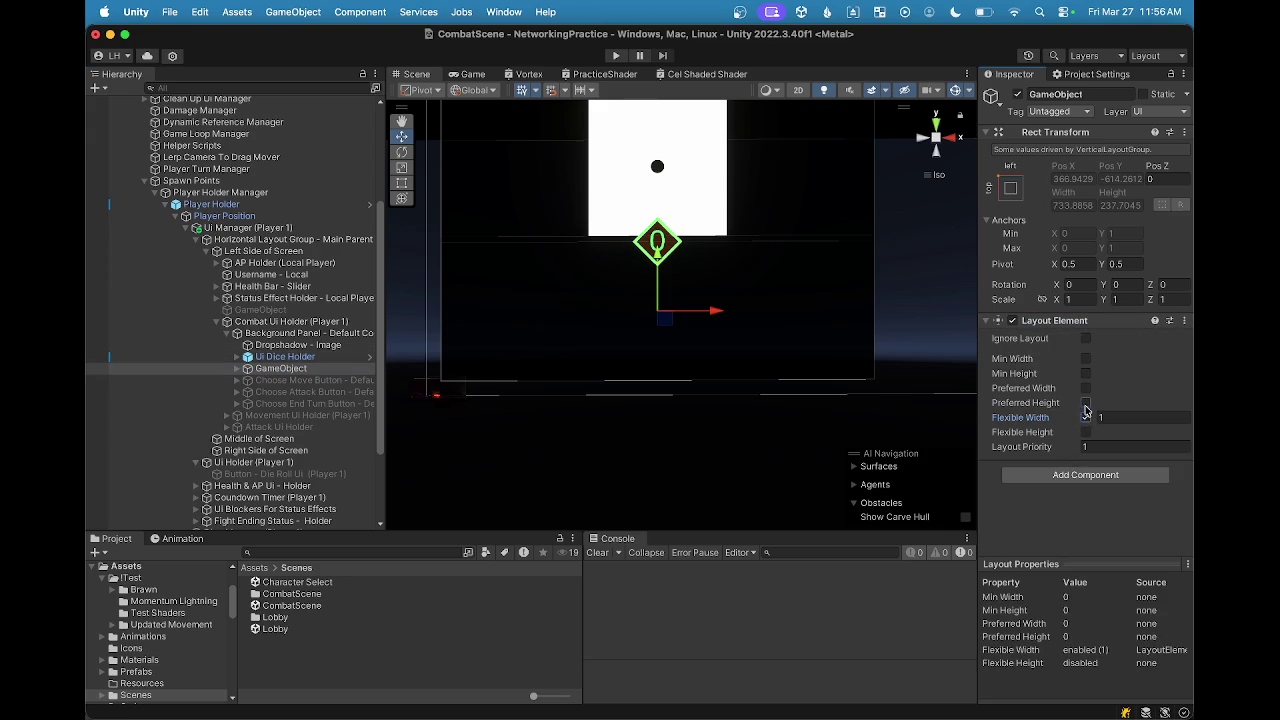
pyautogui.click(1086, 404)
pyautogui.moveTo(697, 285); pyautogui.dragTo(730, 351)
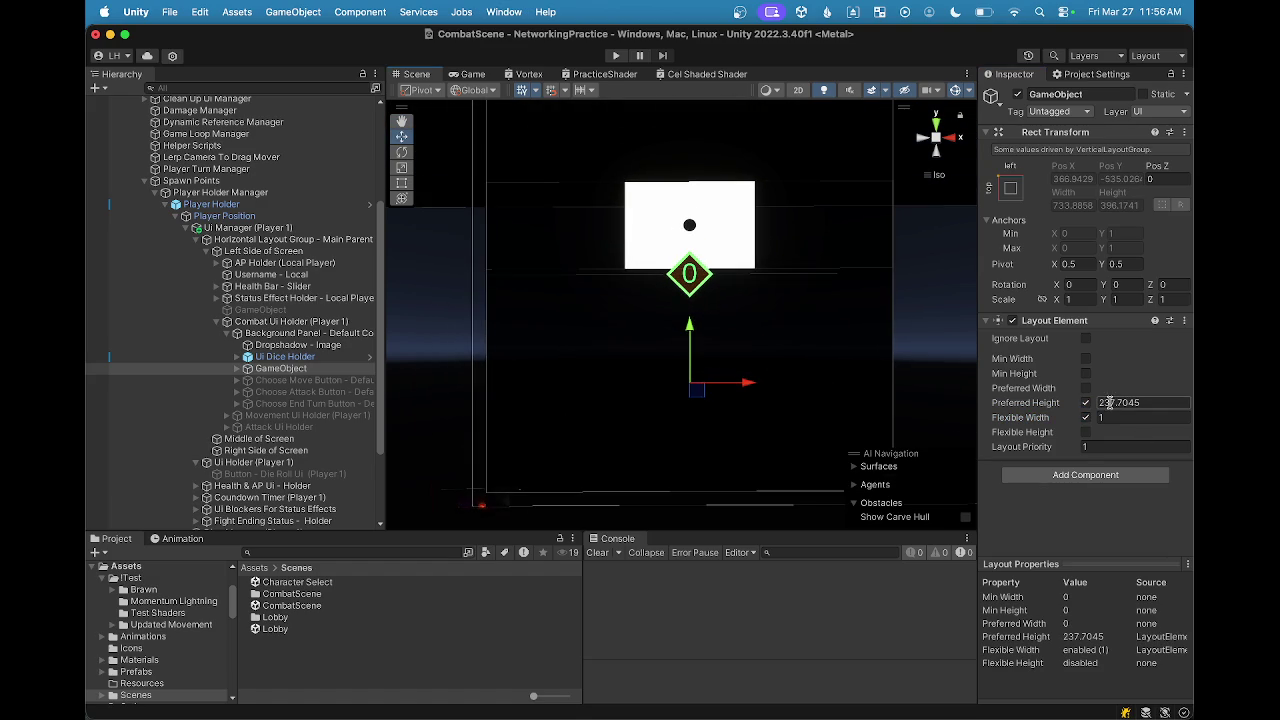
pyautogui.moveTo(1097, 403)
pyautogui.mouseDown()
pyautogui.moveTo(757, 354)
pyautogui.moveTo(669, 266)
pyautogui.moveTo(420, 380)
pyautogui.mouseUp()
pyautogui.click(287, 382)
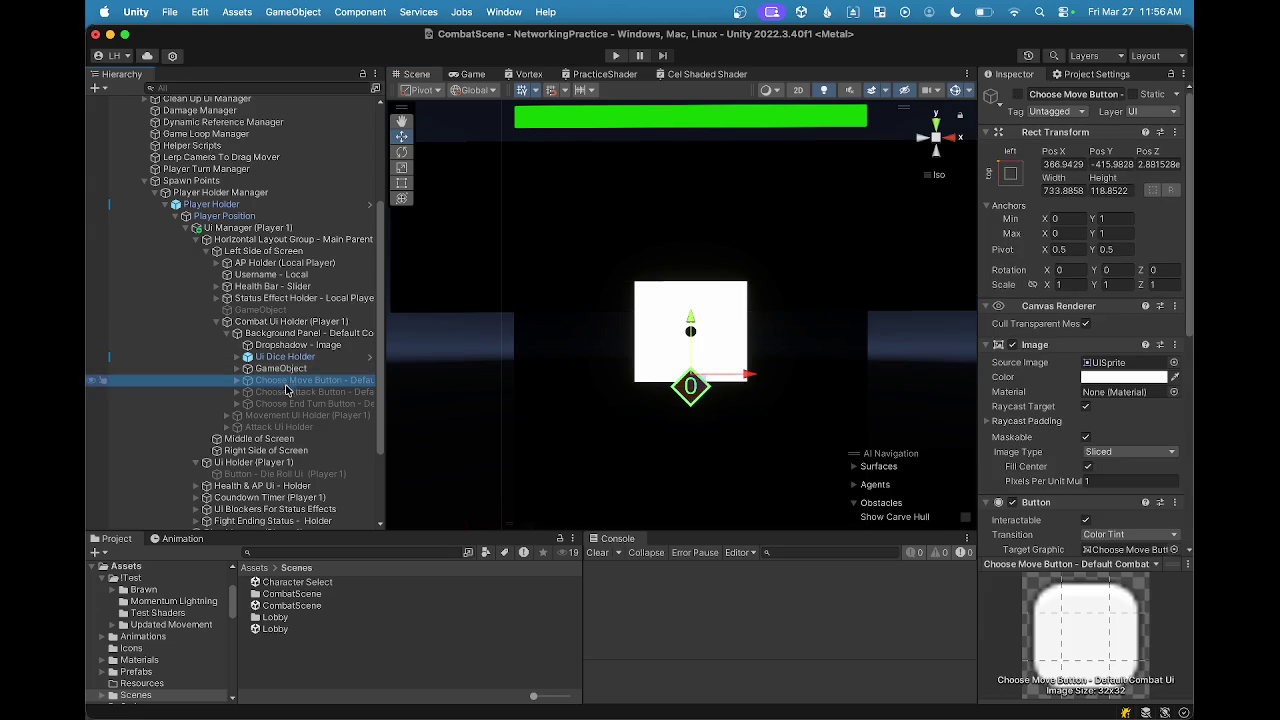
# Step: Enable the Move, Attack and End Turn buttons together so they stack under the AP light
pyautogui.keyDown('shift'); pyautogui.click(335, 404); pyautogui.keyUp('shift')
pyautogui.click(1018, 93)
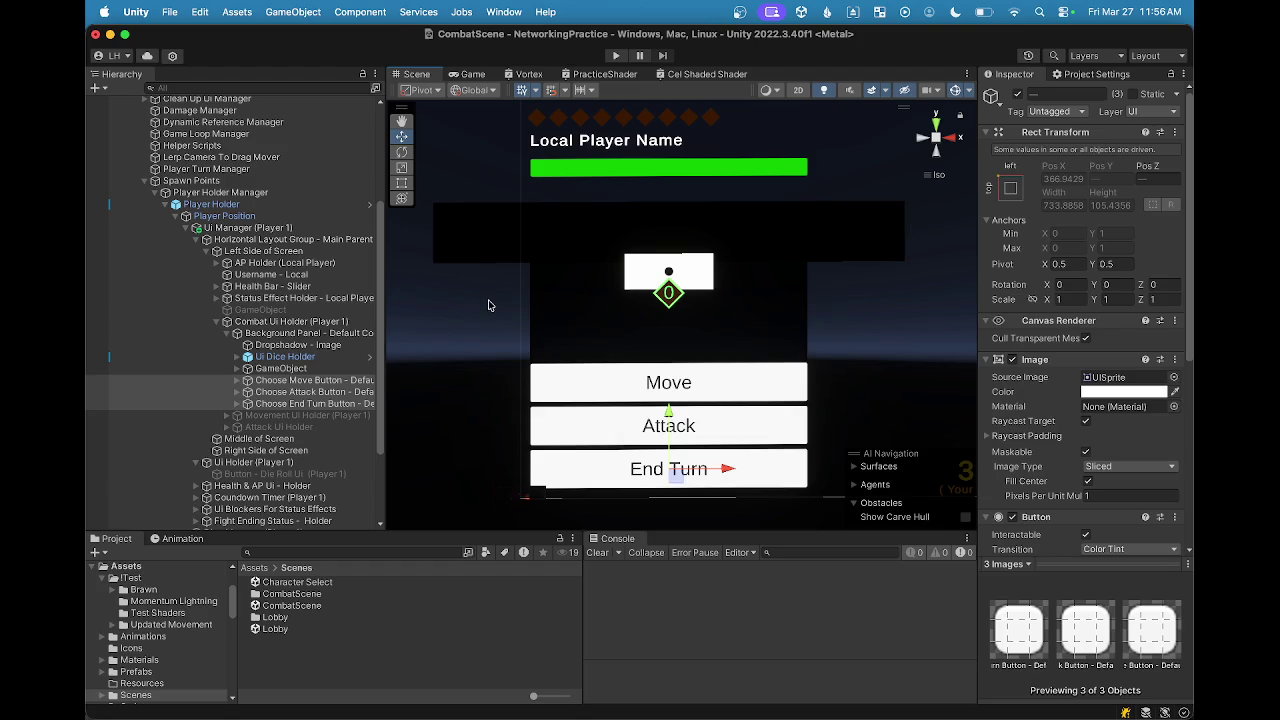
pyautogui.click(314, 369)
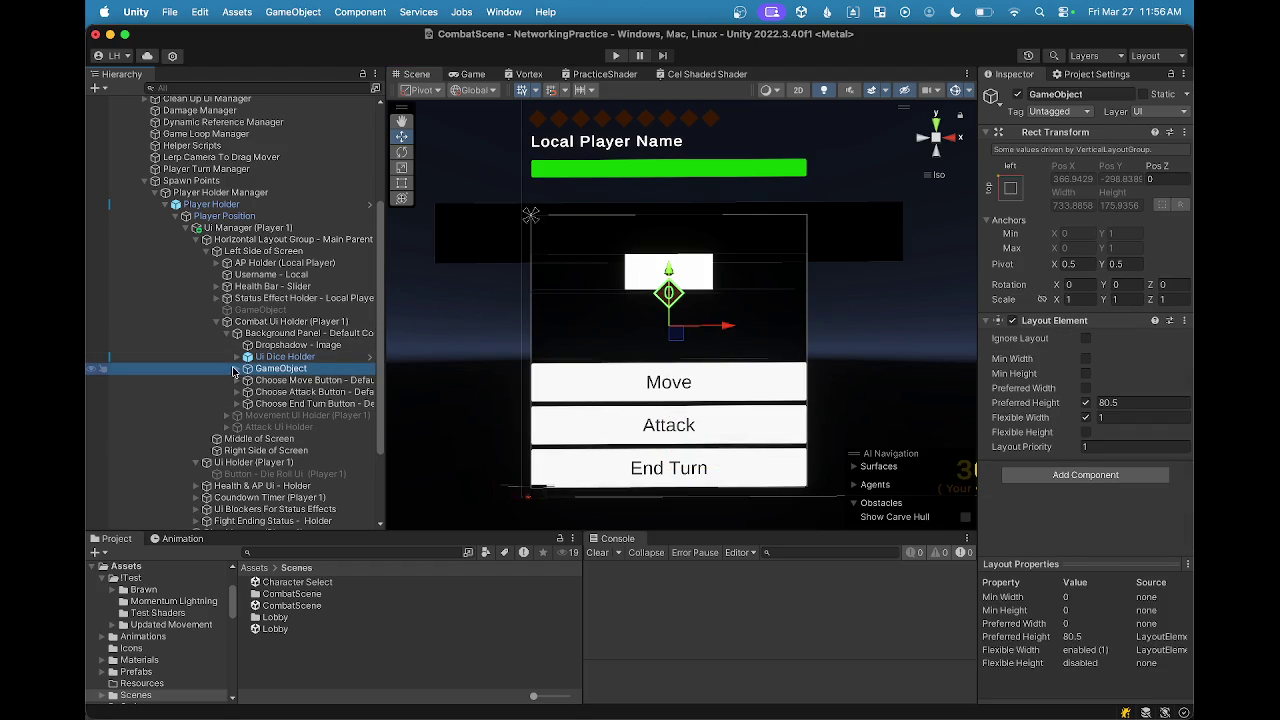
pyautogui.click(234, 370)
# Step: Review the AP light outline and background objects, setting the Background - Ap Light Display's Pos Y to 0
pyautogui.click(288, 381)
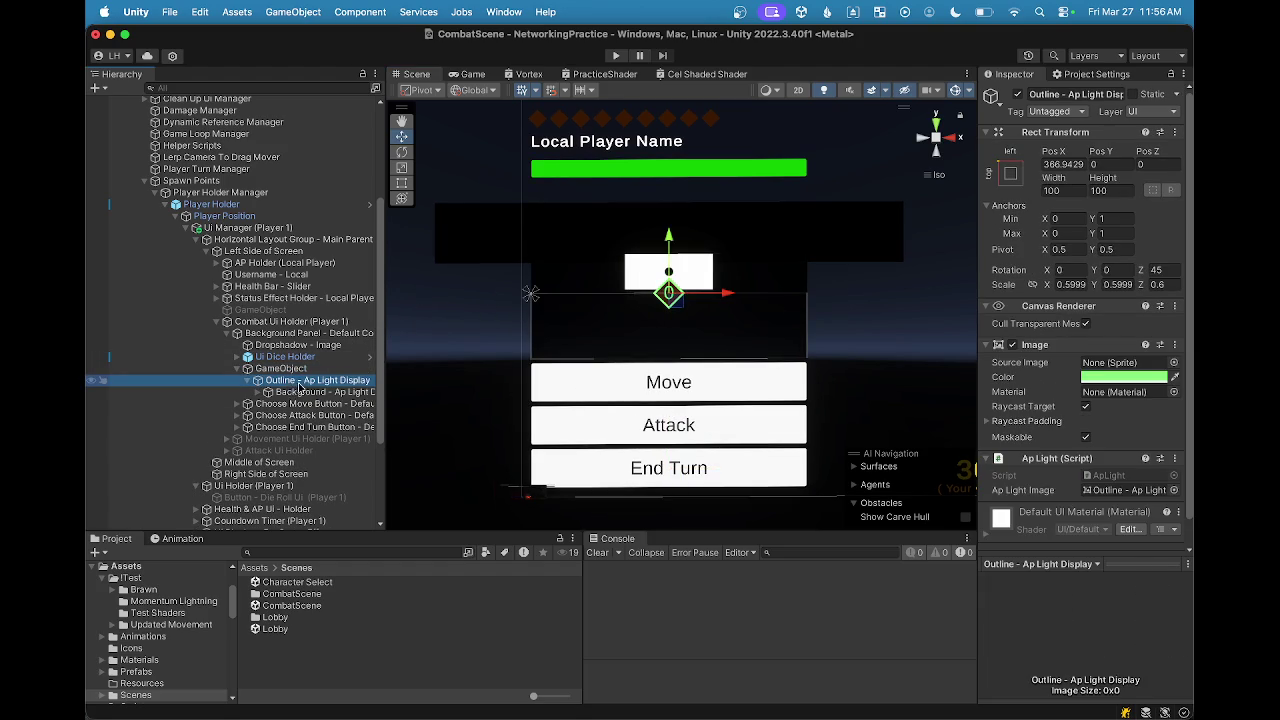
pyautogui.click(303, 392)
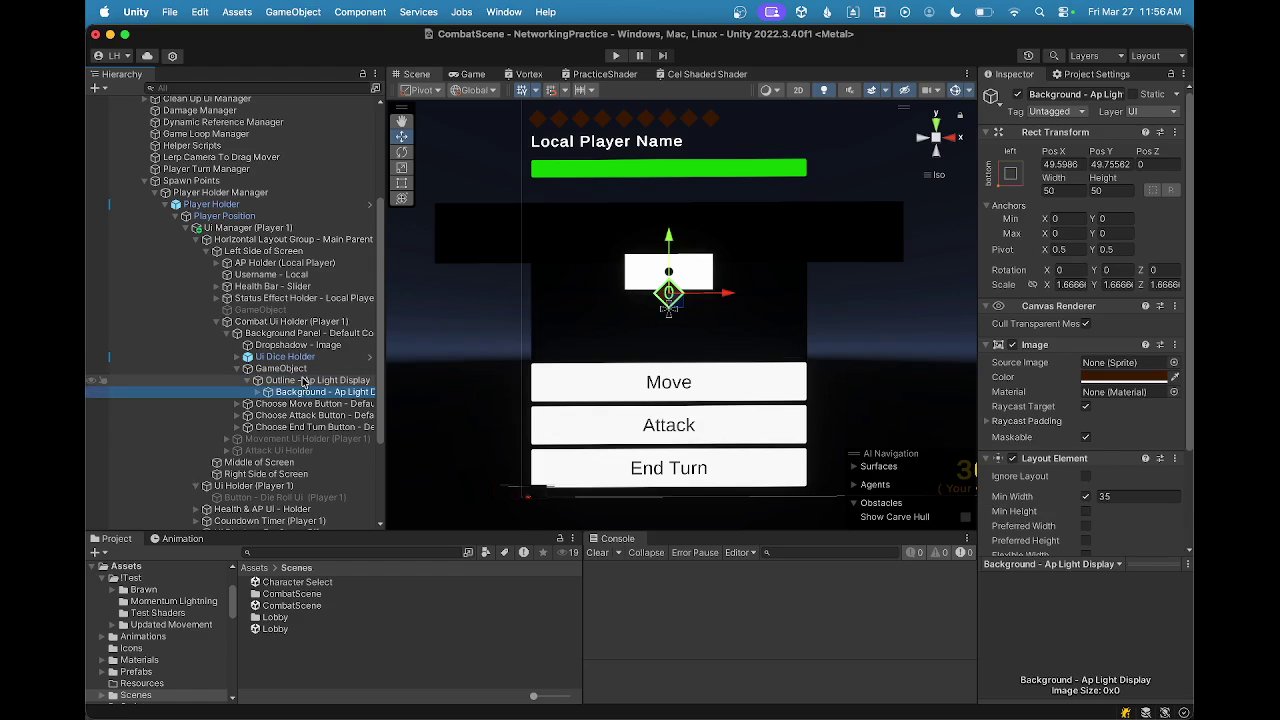
pyautogui.click(306, 381)
pyautogui.click(296, 369)
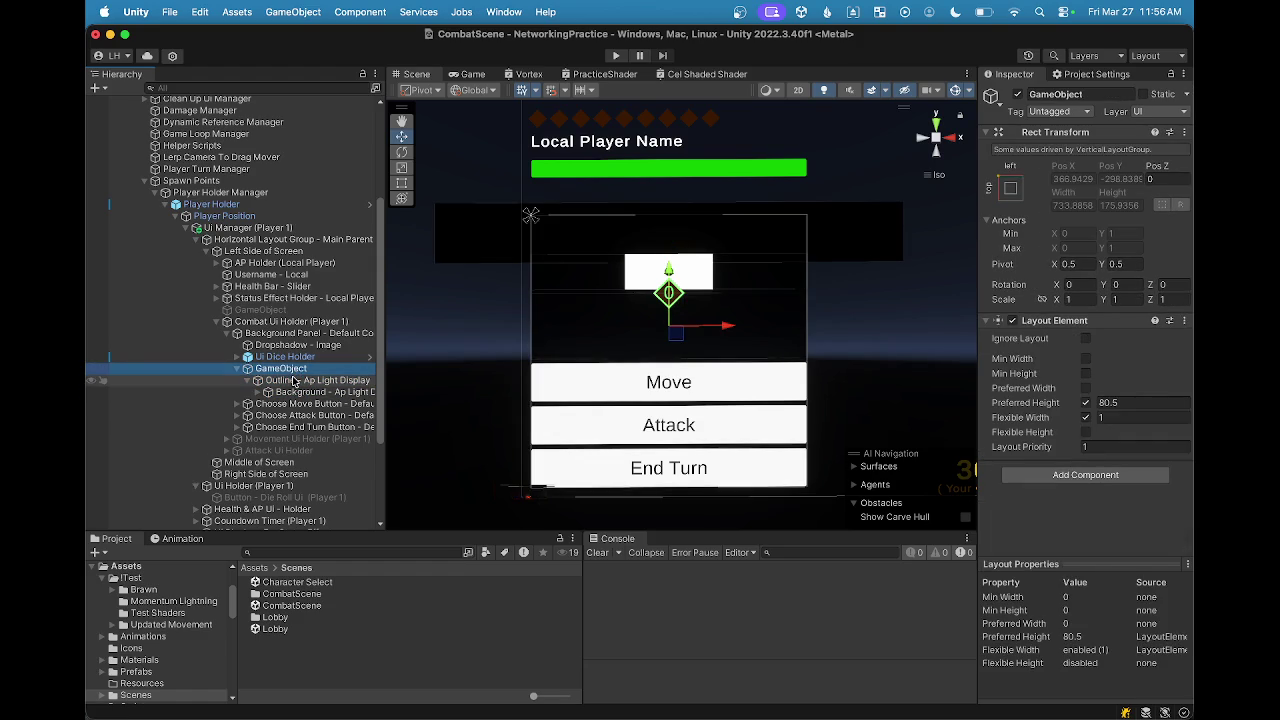
pyautogui.click(301, 392)
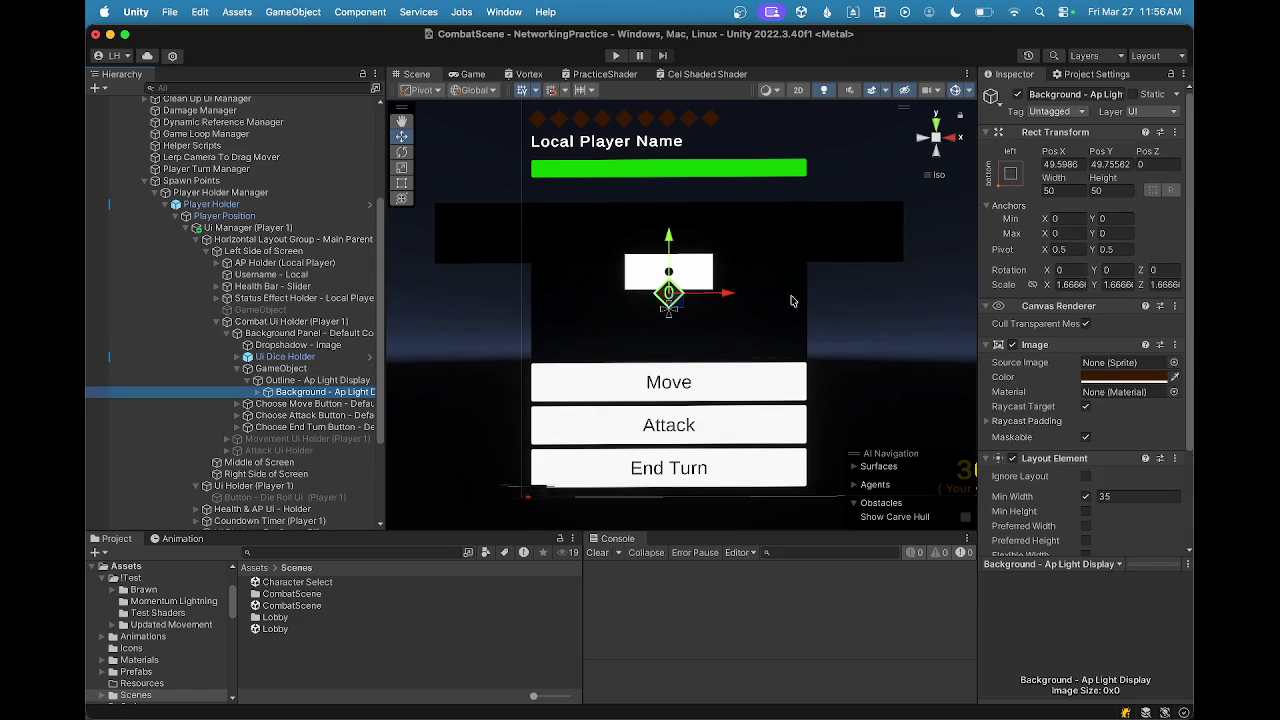
pyautogui.click(1112, 166)
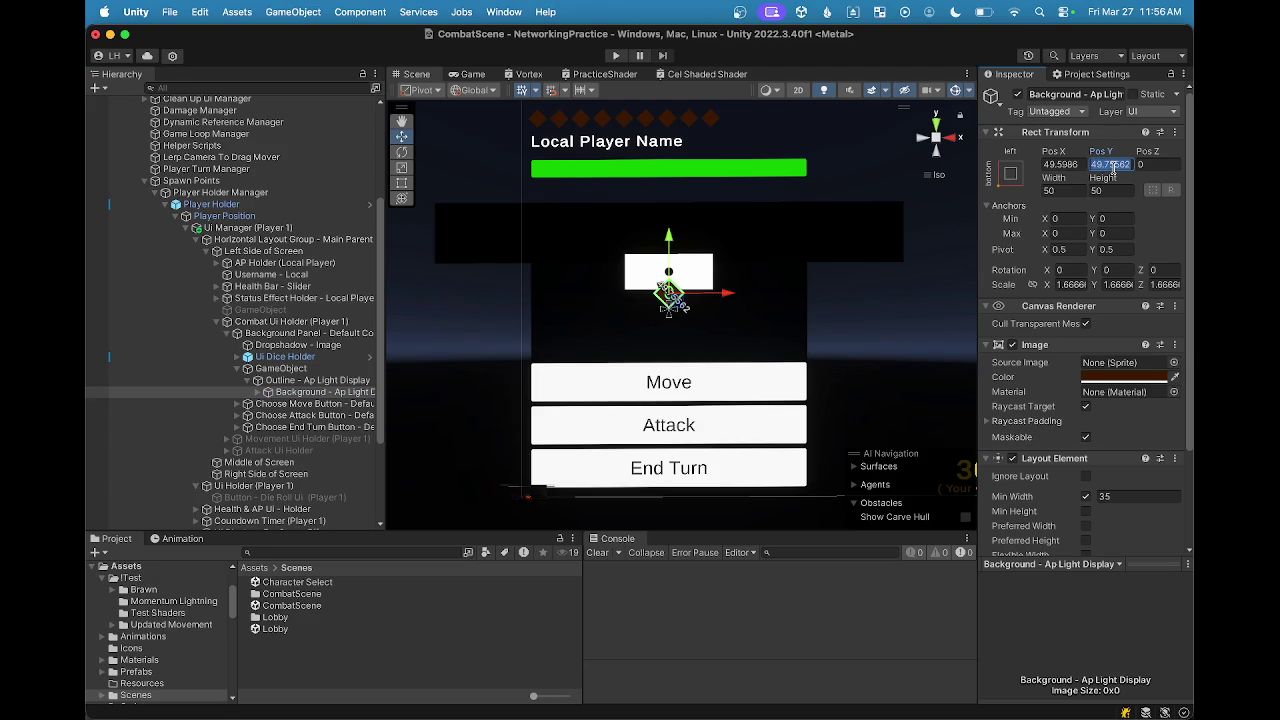
pyautogui.write('0')
pyautogui.press('Return')
pyautogui.click(283, 382)
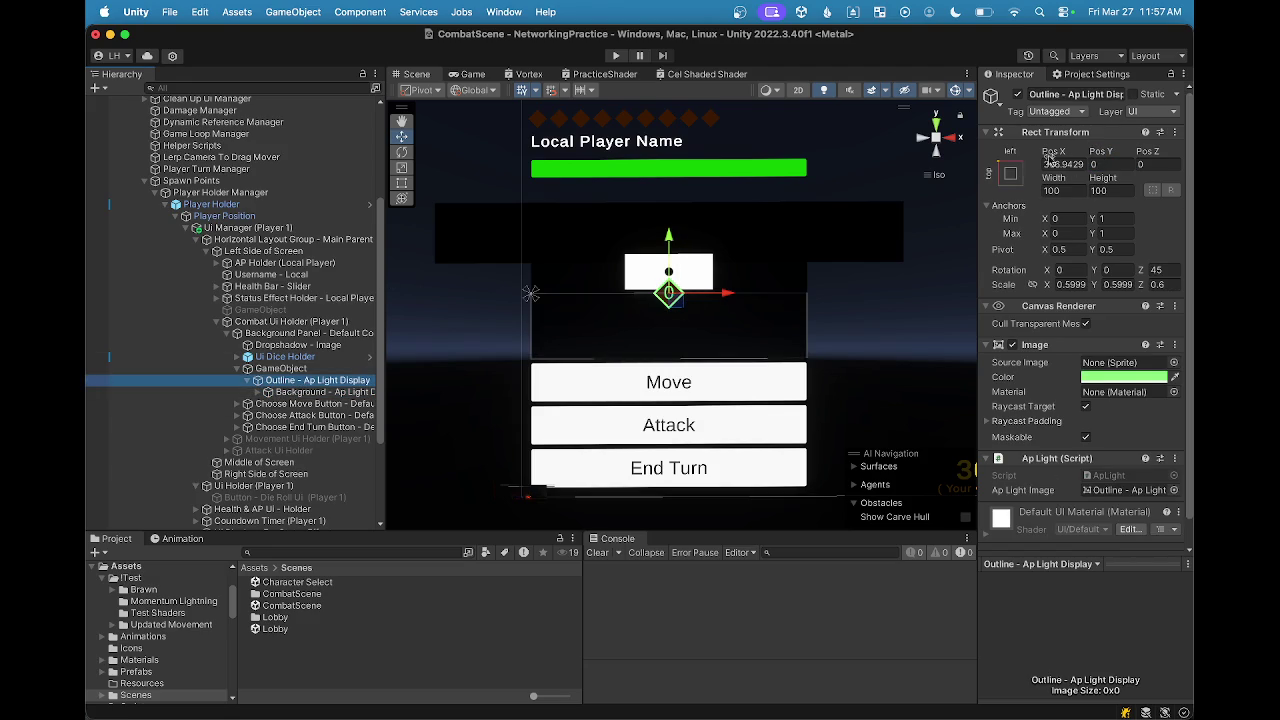
pyautogui.click(307, 334)
# Step: Move the Outline - Ap Light Display diamond down to Pos Y -89, beneath the die square
pyautogui.scroll(-5, 1087, 420)
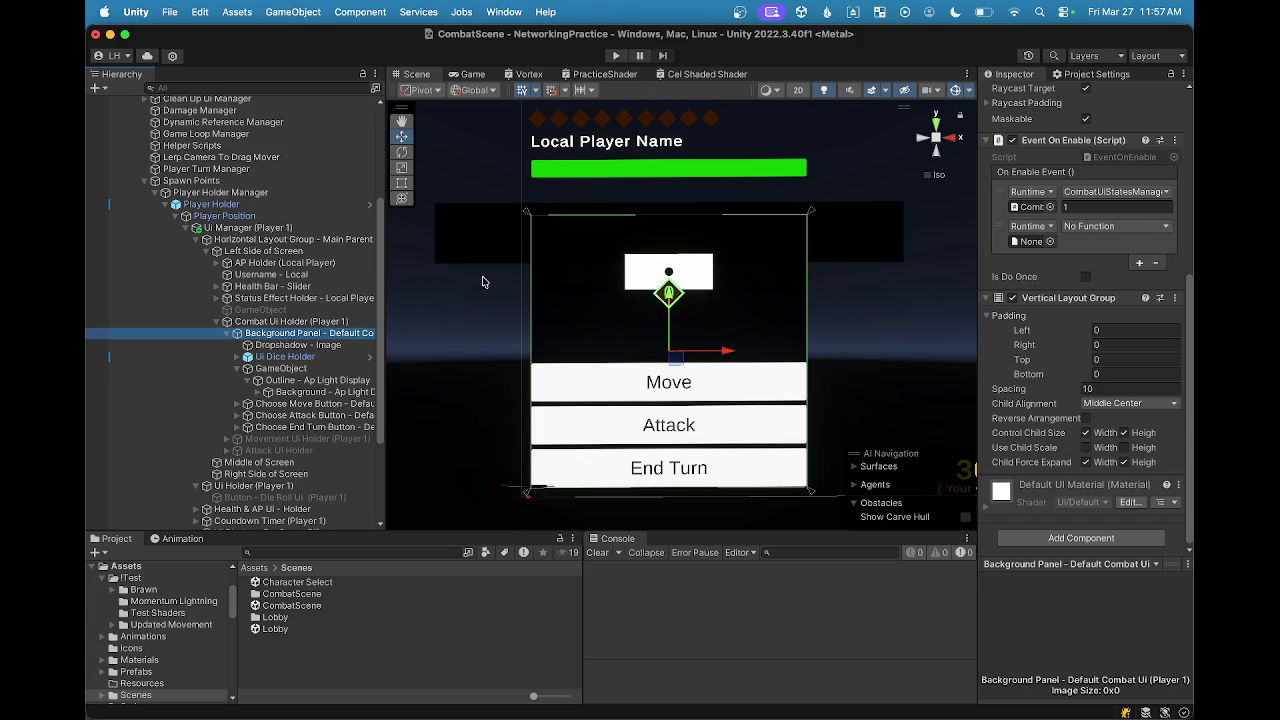
pyautogui.click(302, 346)
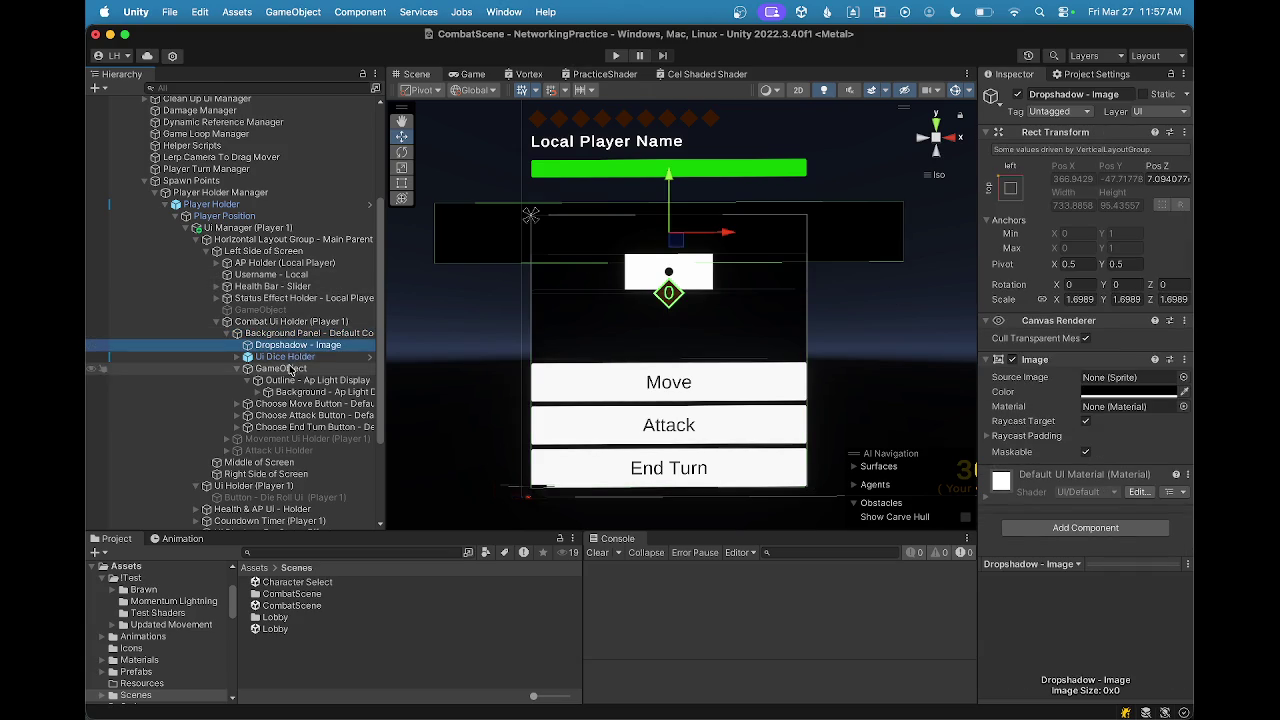
pyautogui.click(290, 369)
pyautogui.click(292, 382)
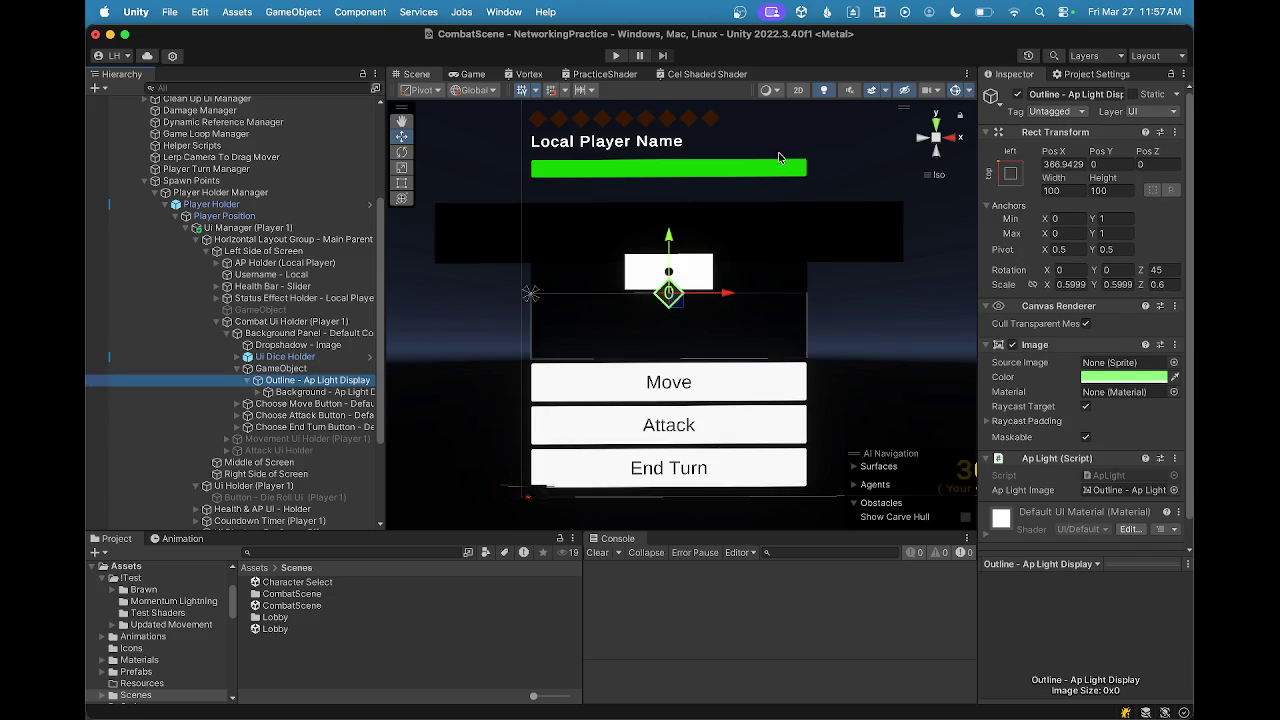
pyautogui.moveTo(669, 249); pyautogui.dragTo(676, 282)
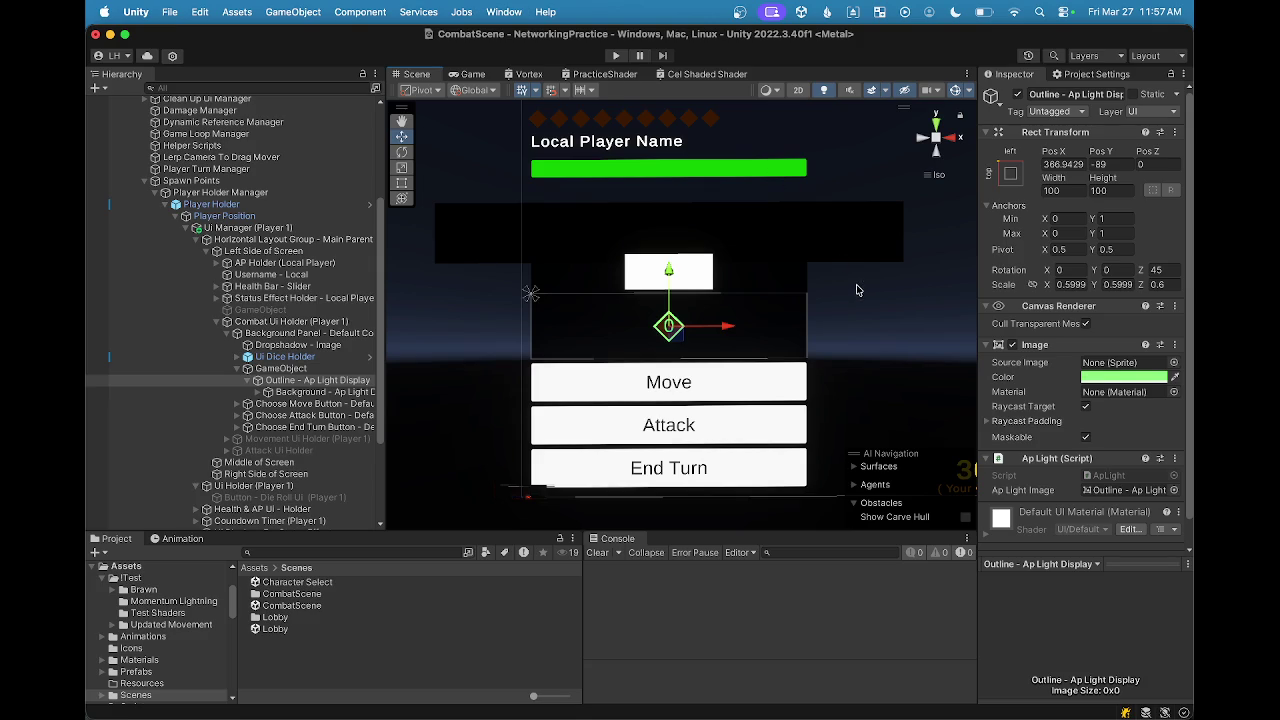
pyautogui.click(472, 74)
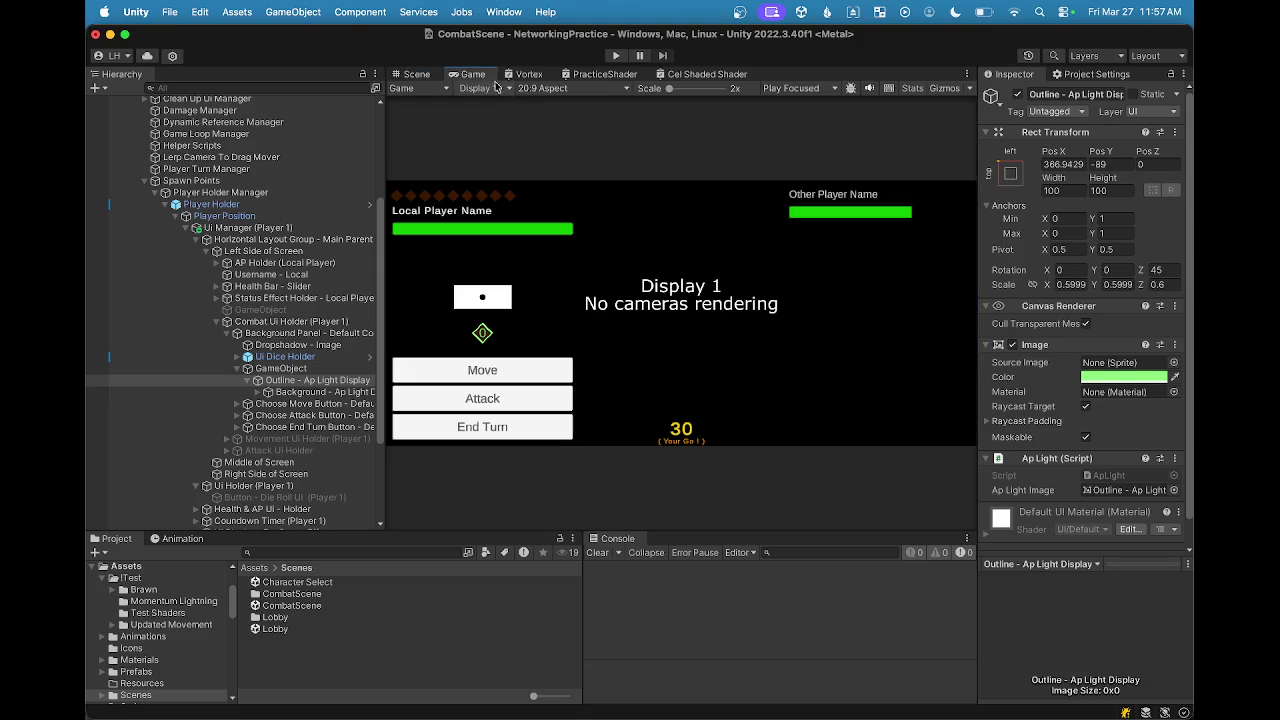
pyautogui.click(549, 89)
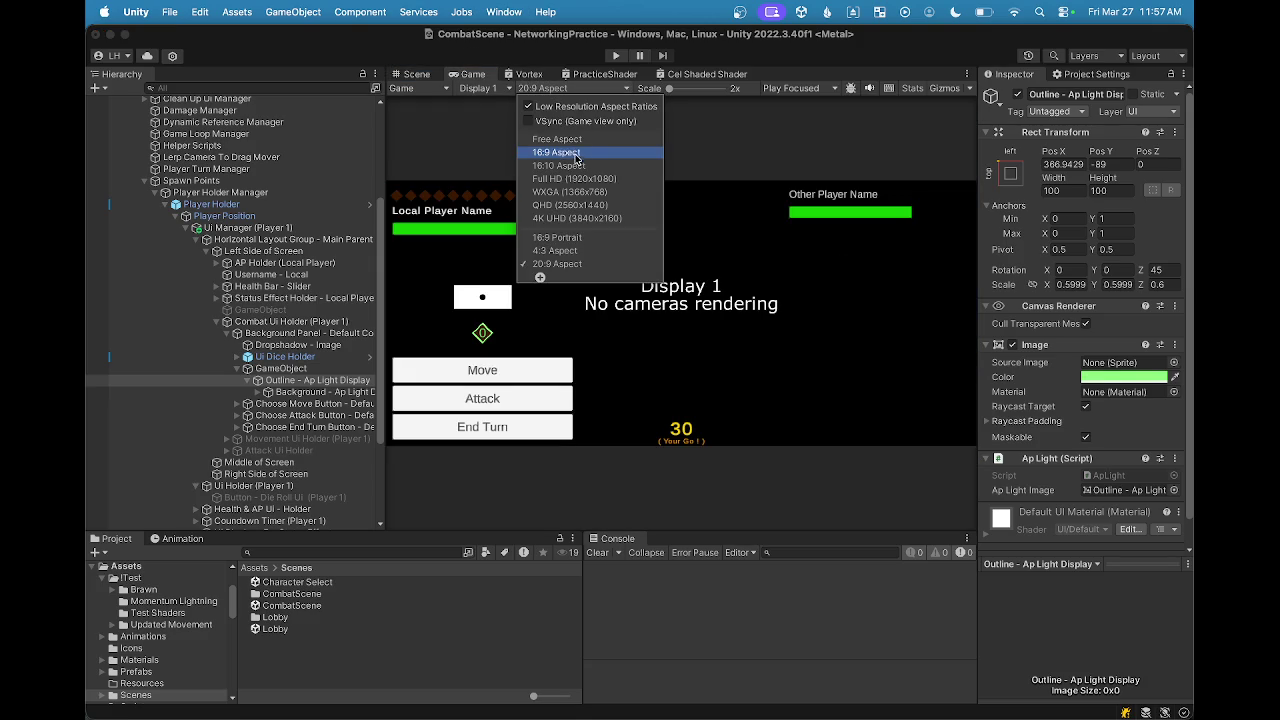
pyautogui.click(577, 160)
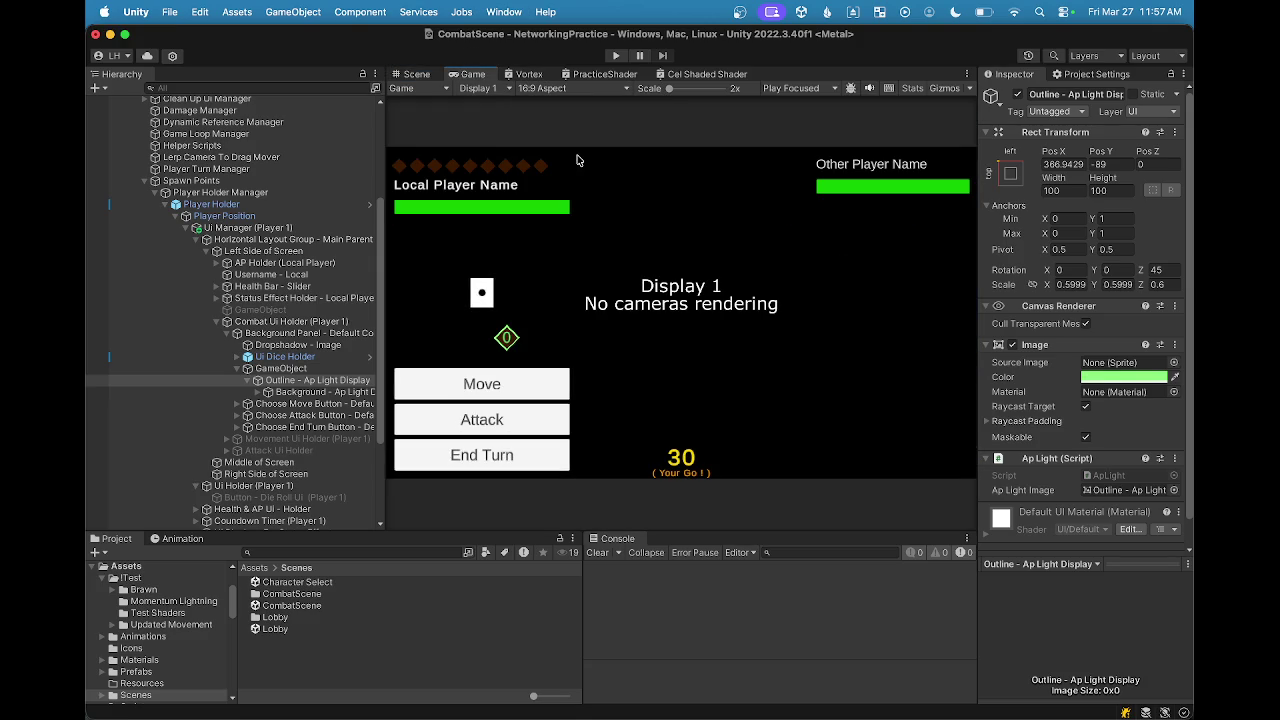
pyautogui.click(541, 90)
pyautogui.click(576, 167)
pyautogui.click(548, 89)
pyautogui.click(556, 253)
pyautogui.click(541, 88)
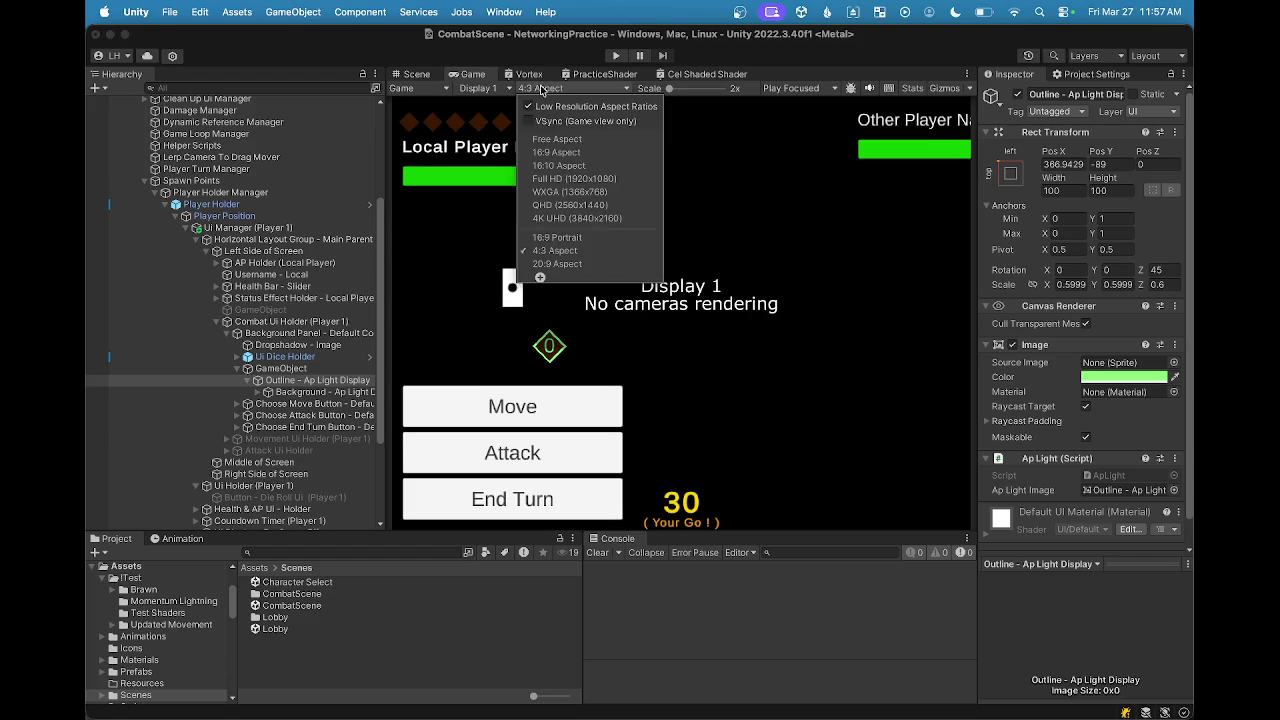
pyautogui.click(549, 145)
pyautogui.click(541, 88)
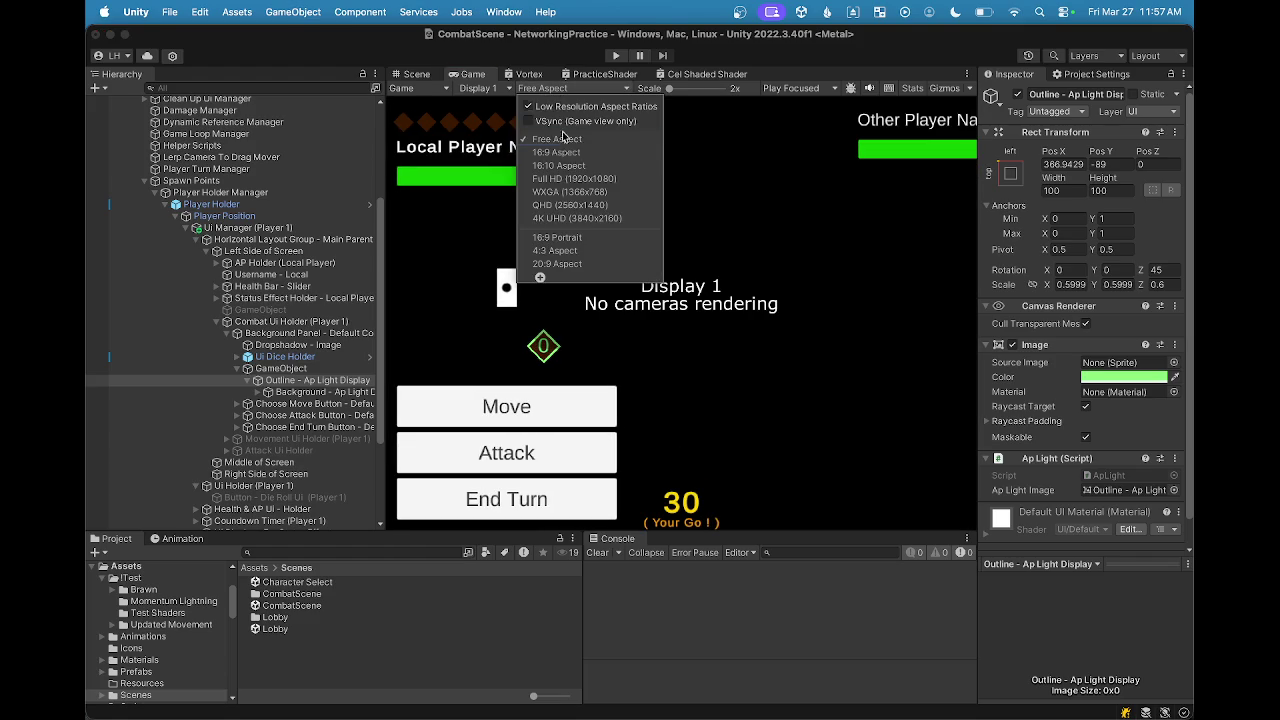
pyautogui.click(561, 237)
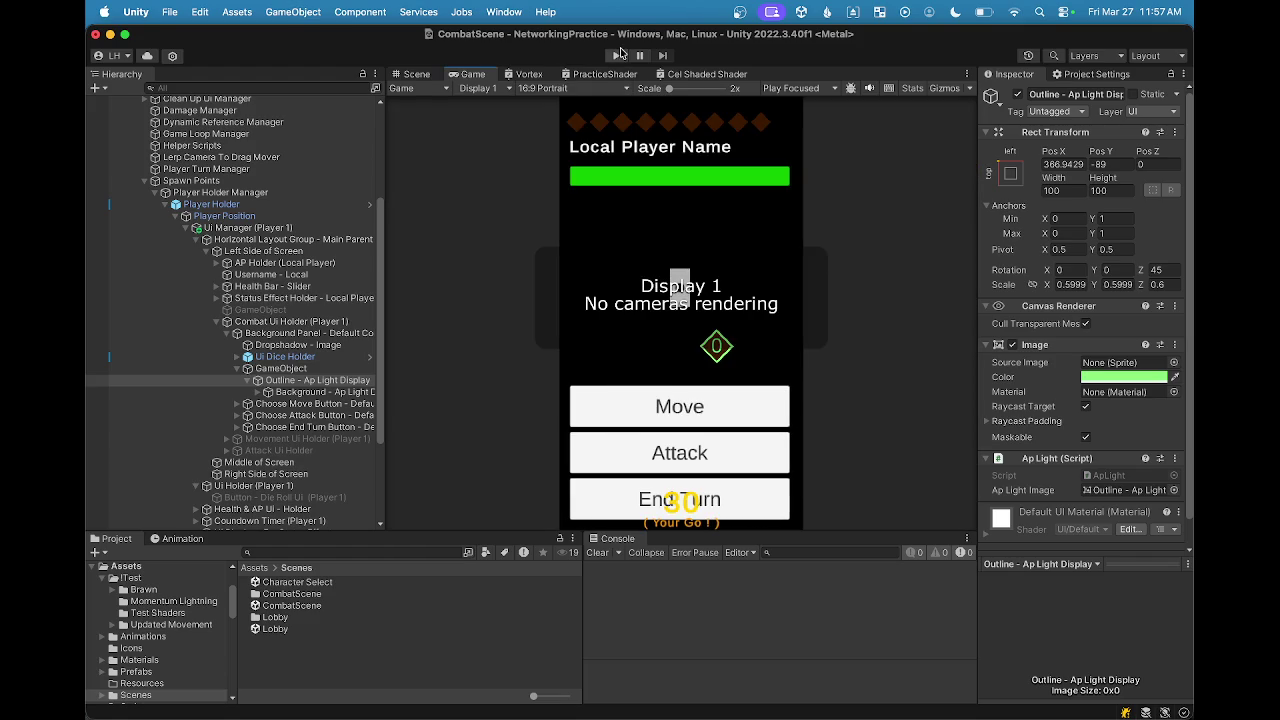
pyautogui.click(586, 89)
pyautogui.click(563, 251)
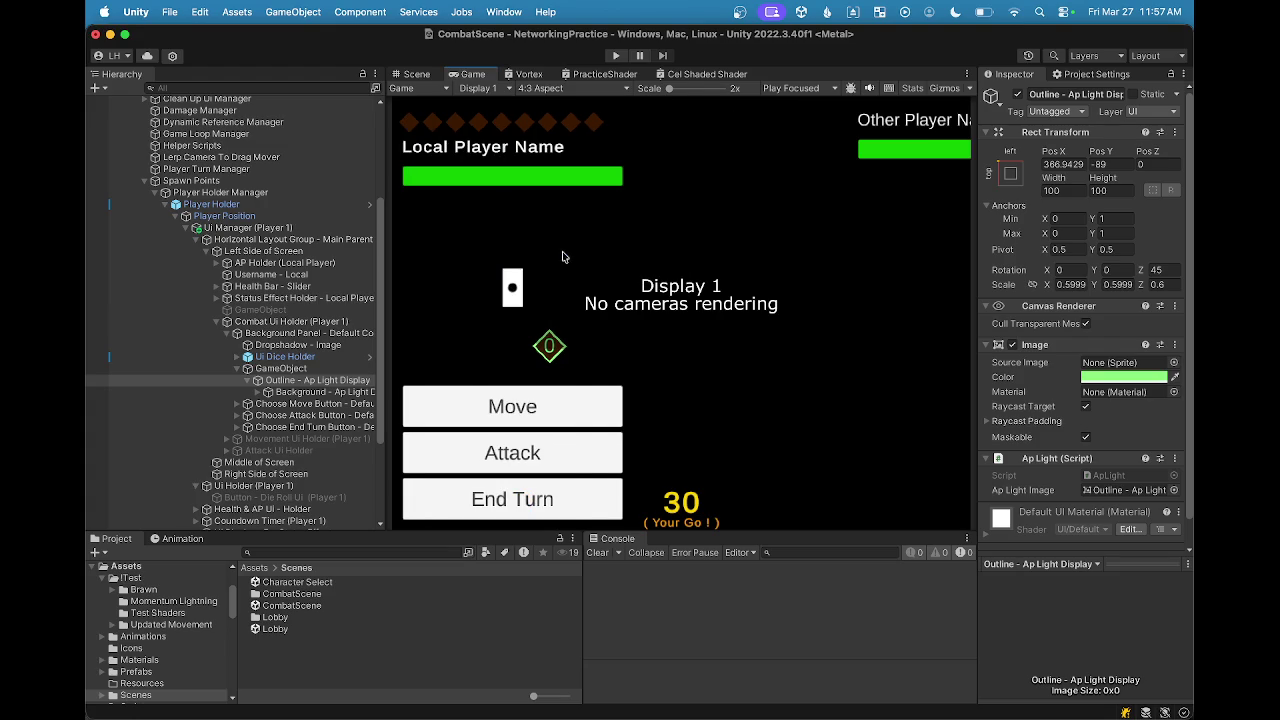
pyautogui.click(558, 90)
pyautogui.click(563, 267)
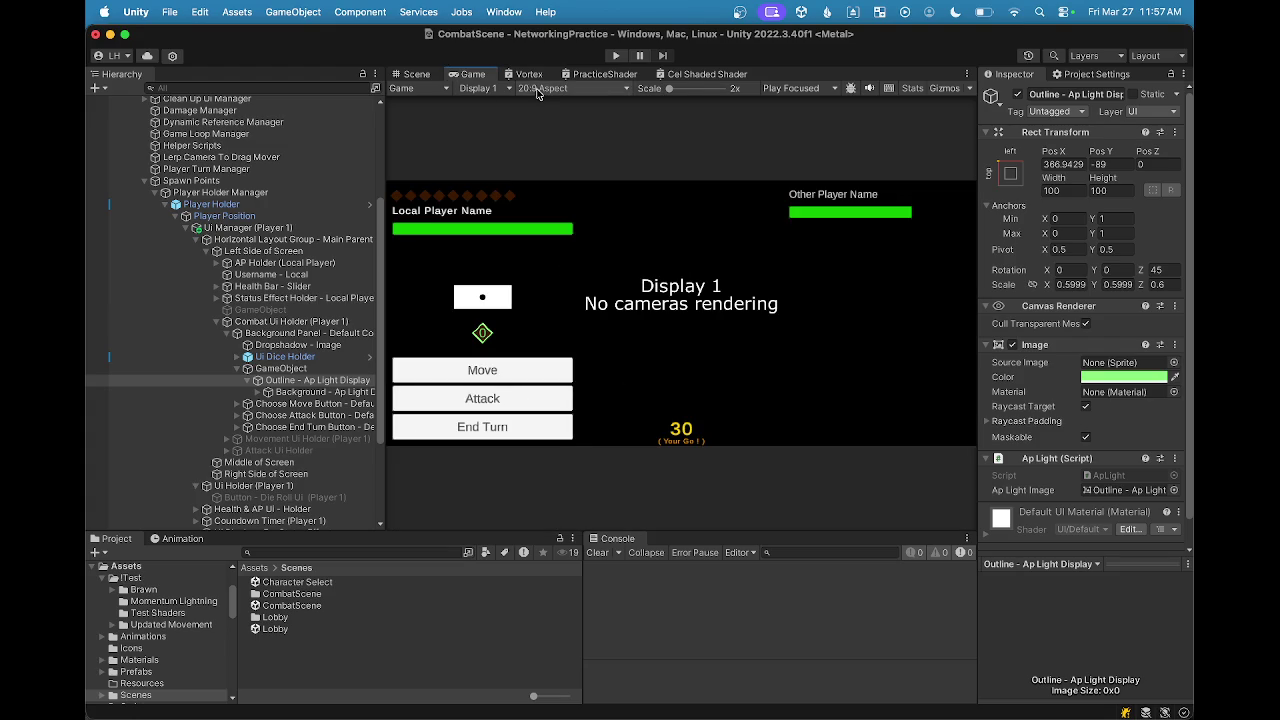
pyautogui.click(433, 78)
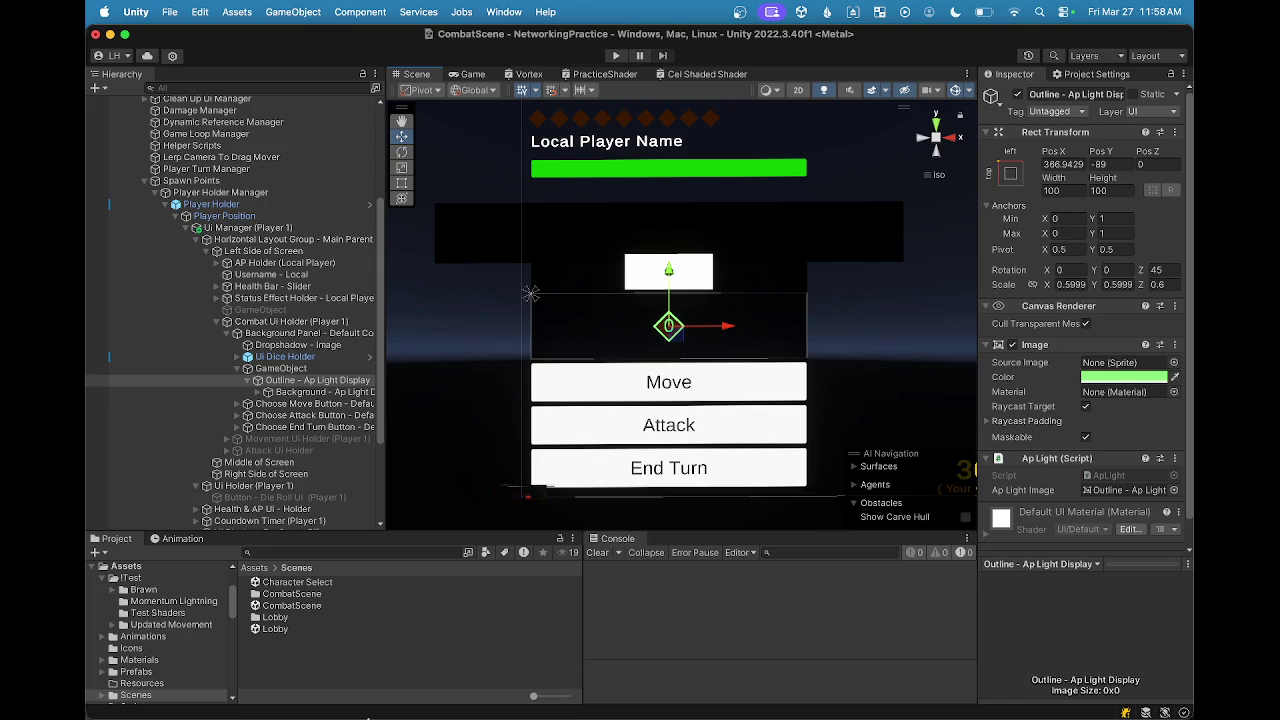
# Step: Bring OBS to the front from the macOS Dock, leaving Unity in the background
pyautogui.moveTo(876, 712)
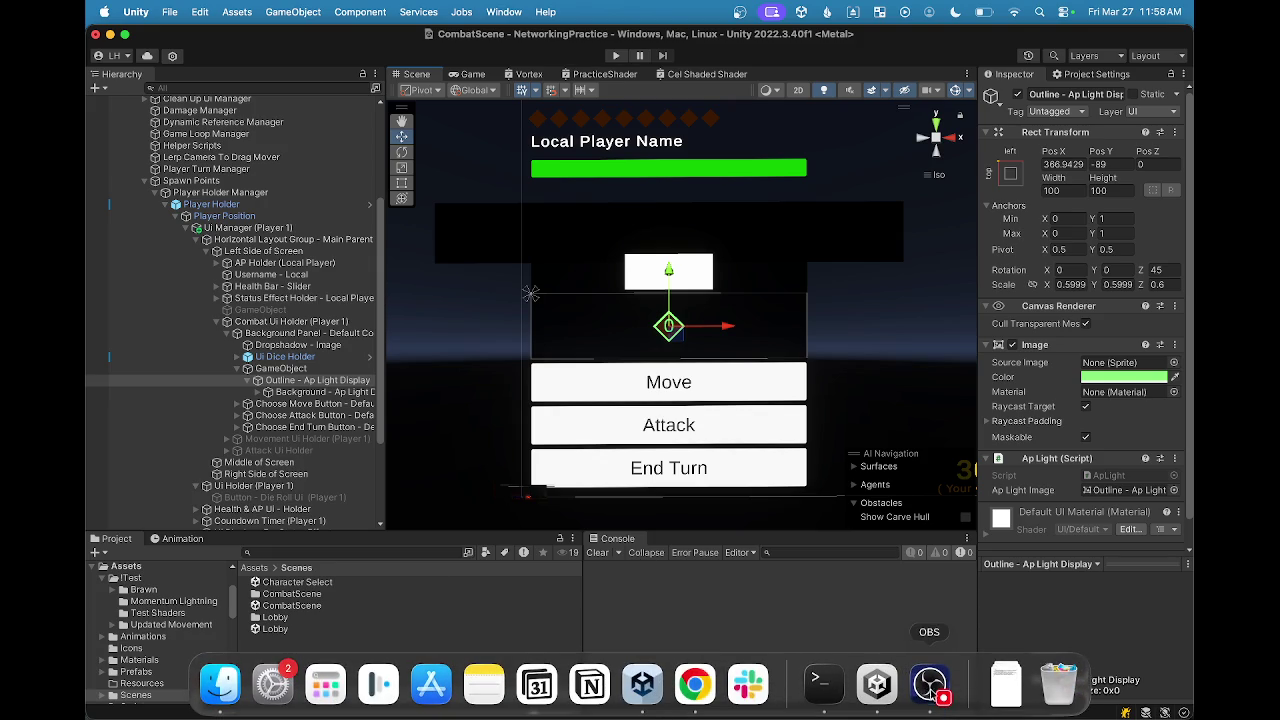
pyautogui.click(928, 688)
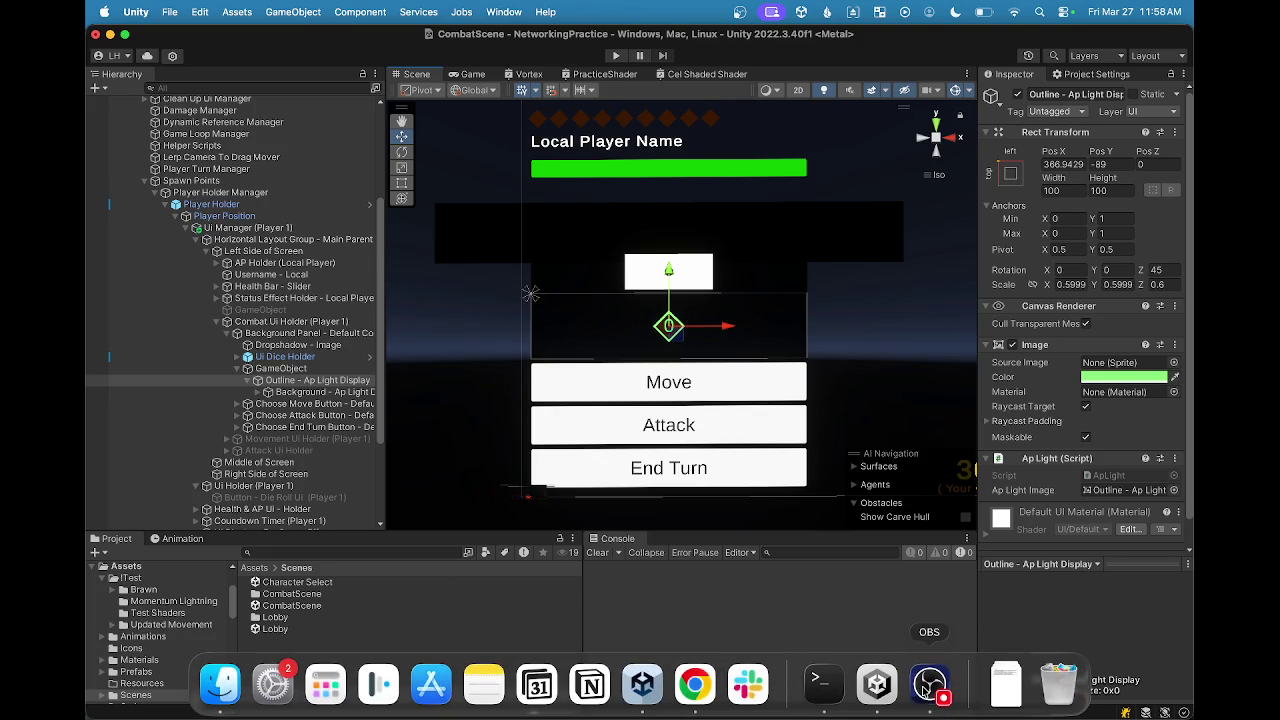